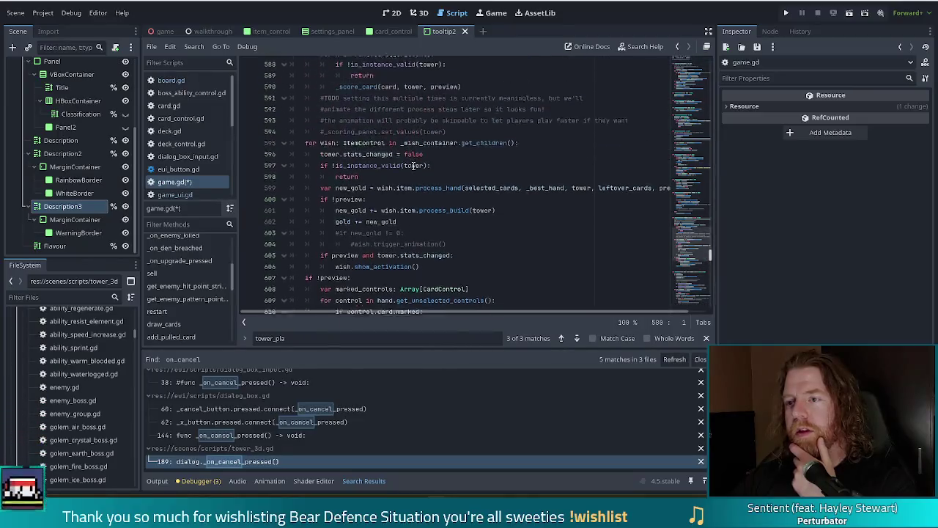
Step: Review the card burning and storming checks and the create_unit call in game.gd
scroll(414, 167, down, 3)
scroll(415, 167, down, 8)
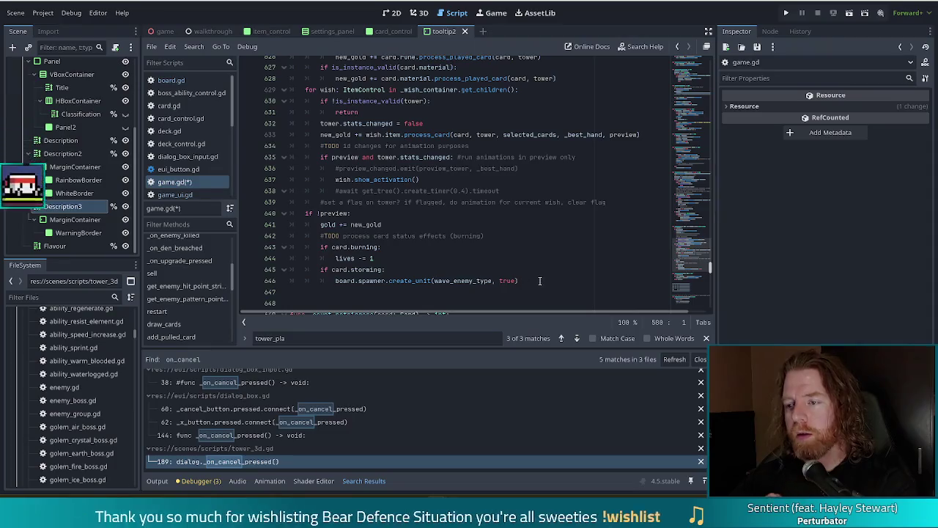
mouse_move(519, 281)
mouse_down()
mouse_move(454, 281)
mouse_move(321, 247)
mouse_up()
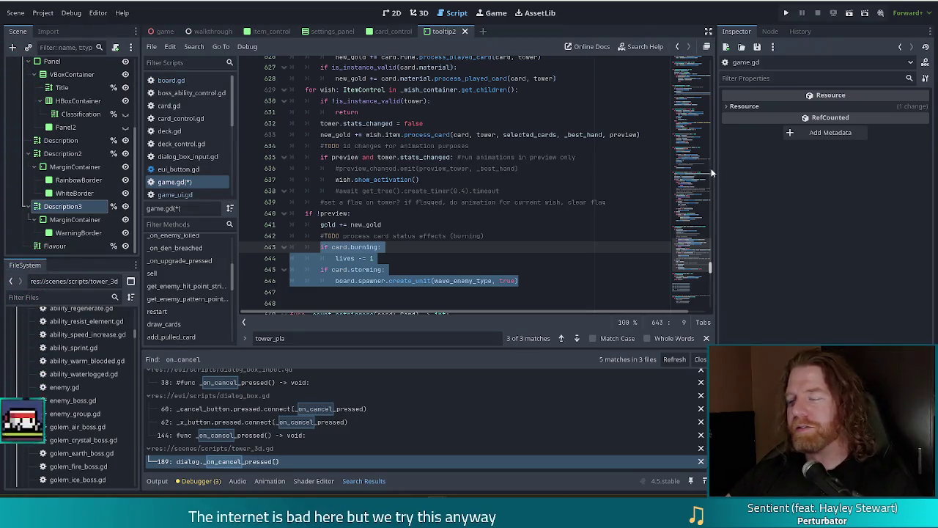
click(370, 235)
click(547, 249)
scroll(547, 248, down, 3)
click(519, 180)
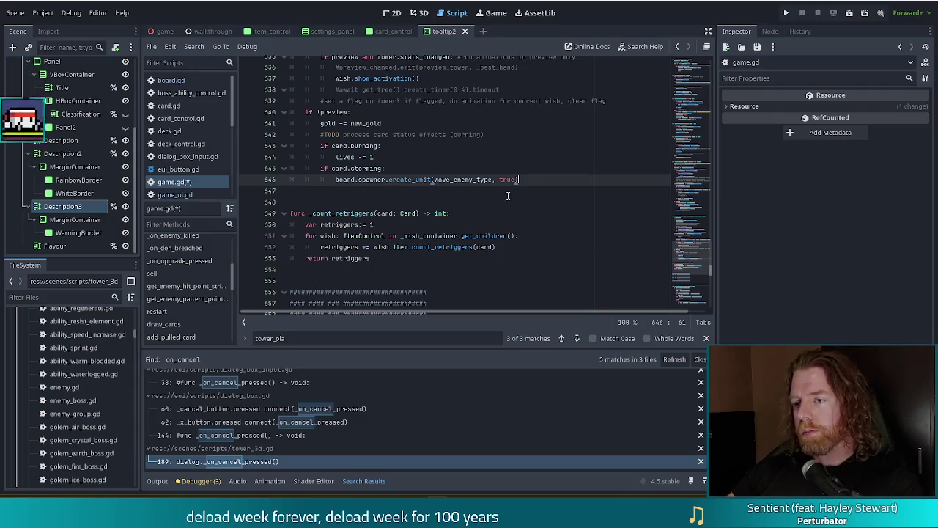
click(449, 180)
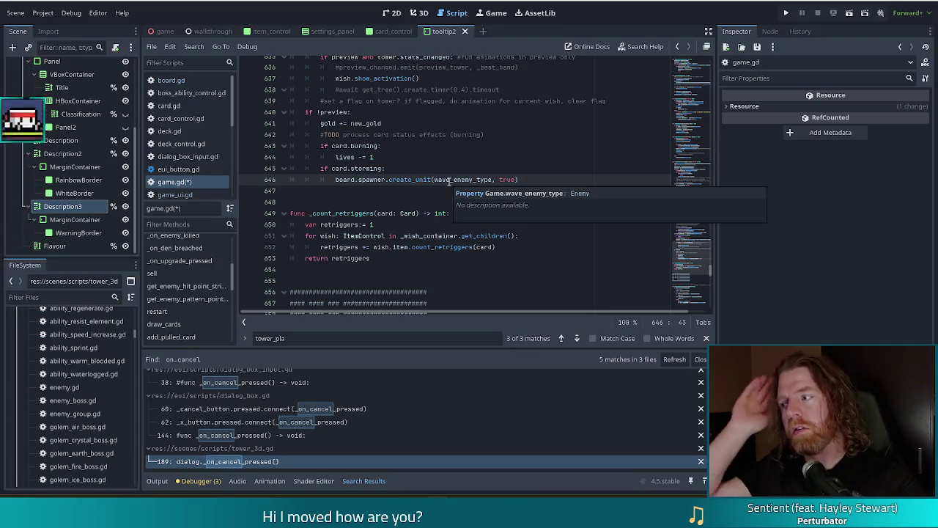
mouse_move(320, 146)
mouse_down()
mouse_move(352, 169)
mouse_move(408, 180)
mouse_up()
click(476, 183)
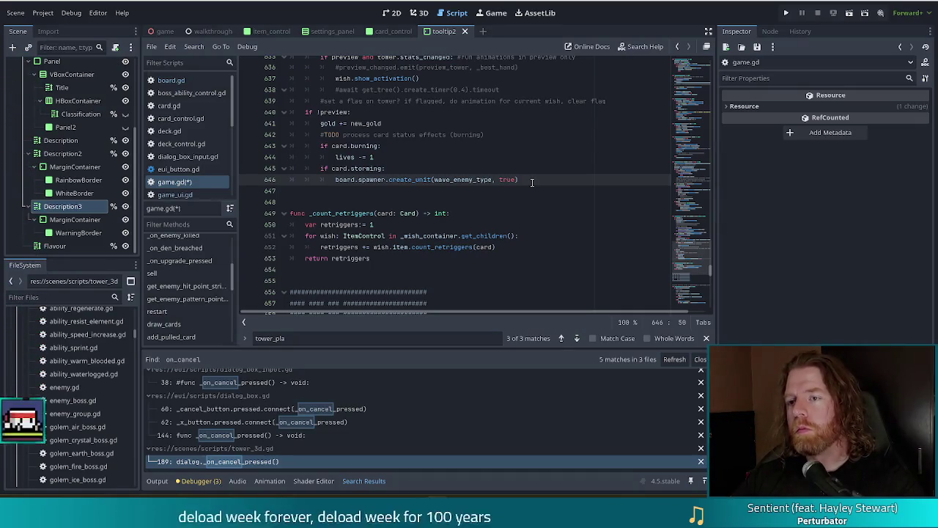
scroll(519, 162, up, 7)
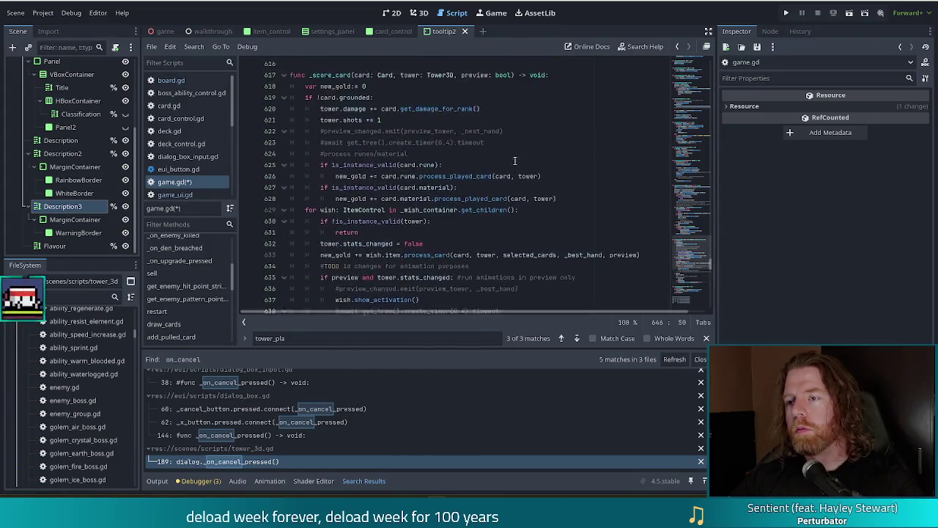
click(461, 191)
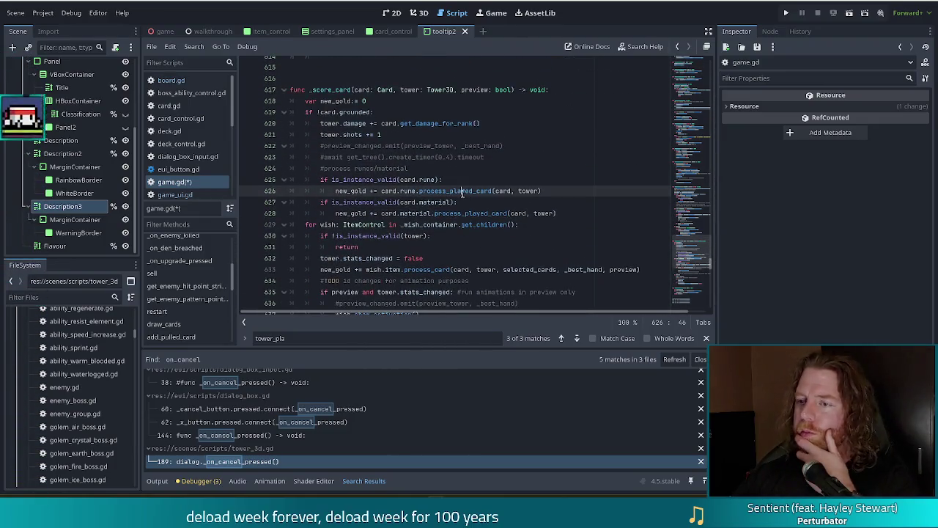
Step: Look over the tower validity check and scoring calls leading into _on_tower_placed
scroll(496, 214, up, 3)
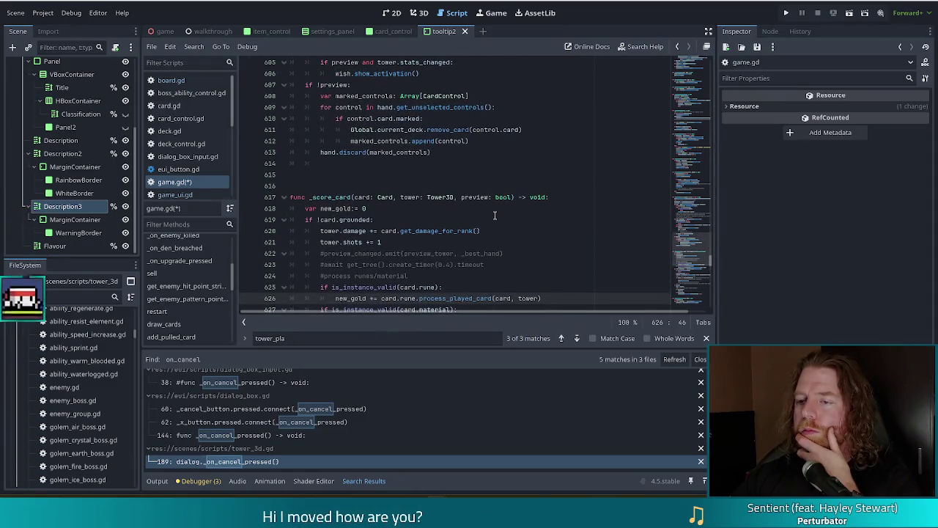
scroll(493, 218, down, 3)
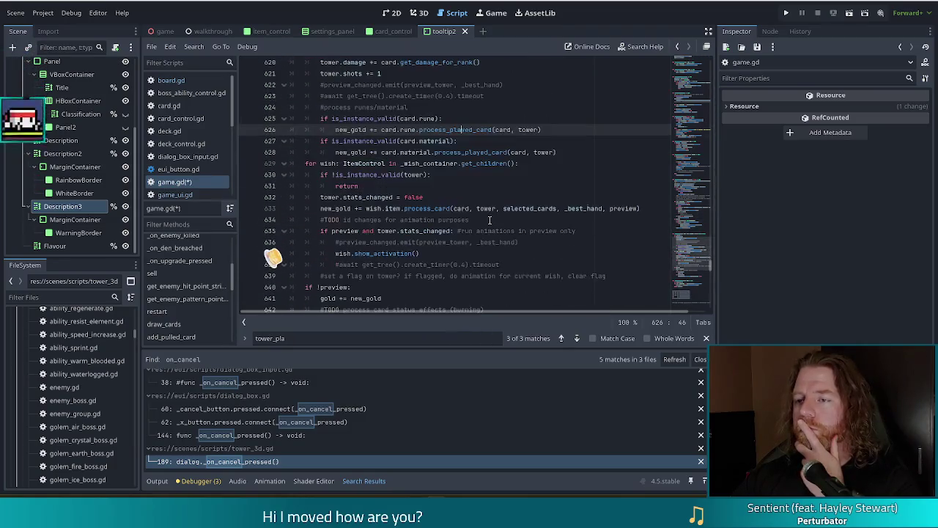
scroll(490, 219, up, 3)
scroll(490, 219, up, 3)
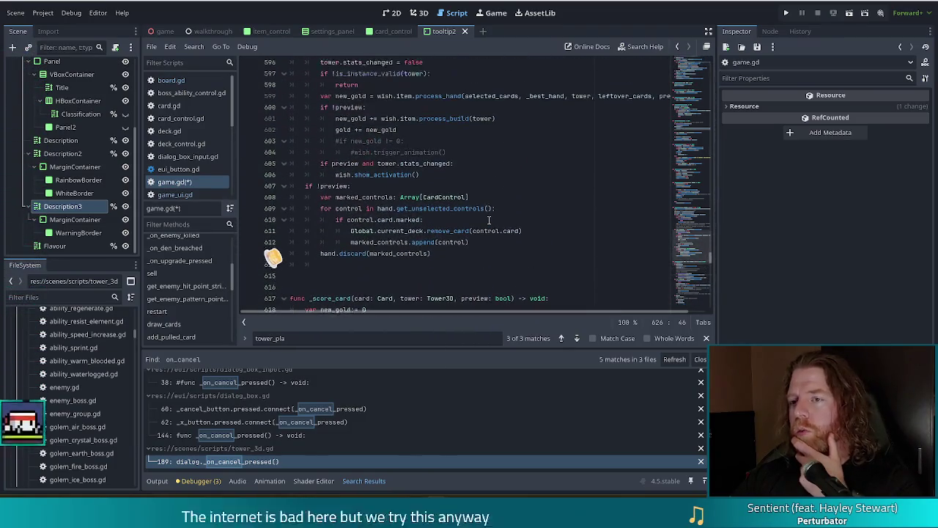
scroll(490, 220, up, 6)
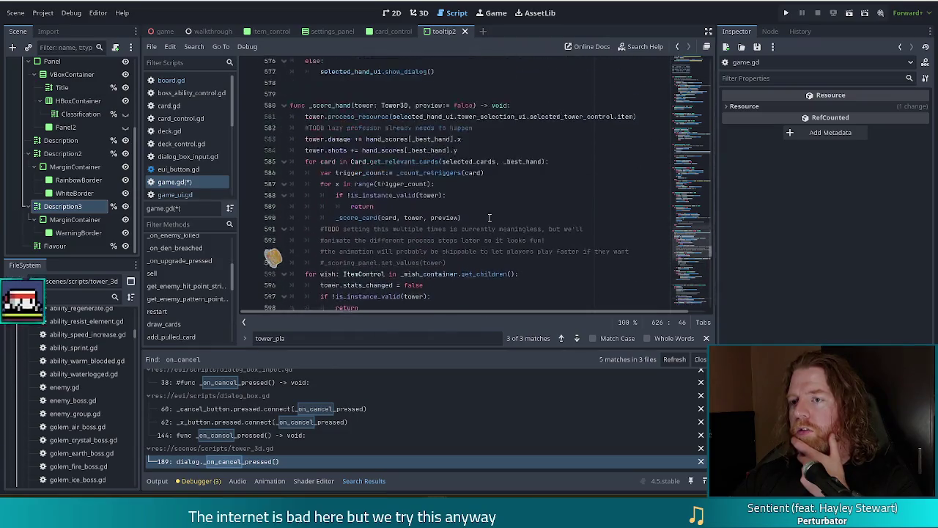
scroll(492, 202, down, 3)
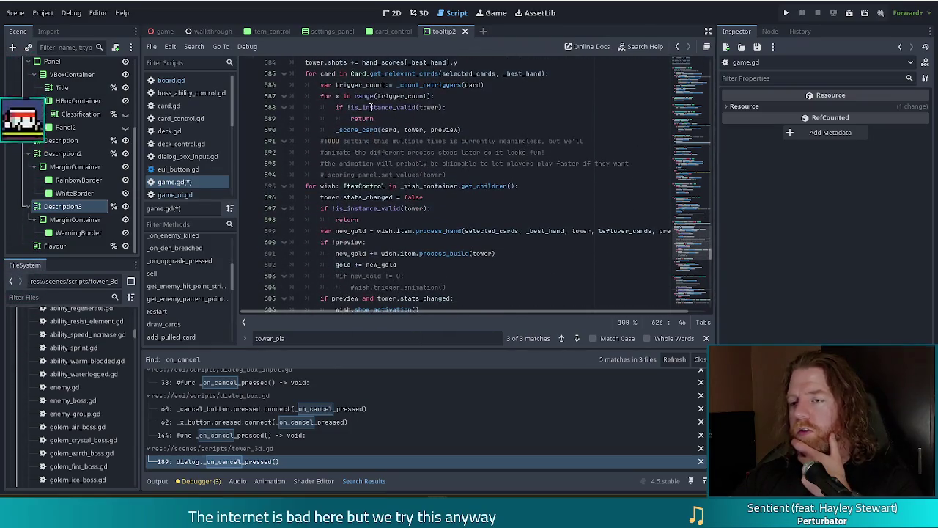
click(371, 107)
click(454, 130)
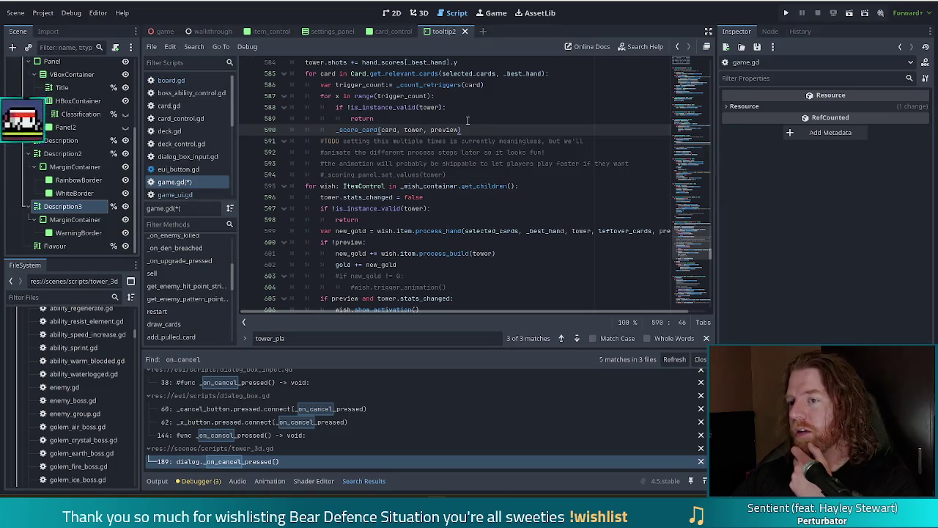
scroll(469, 126, up, 3)
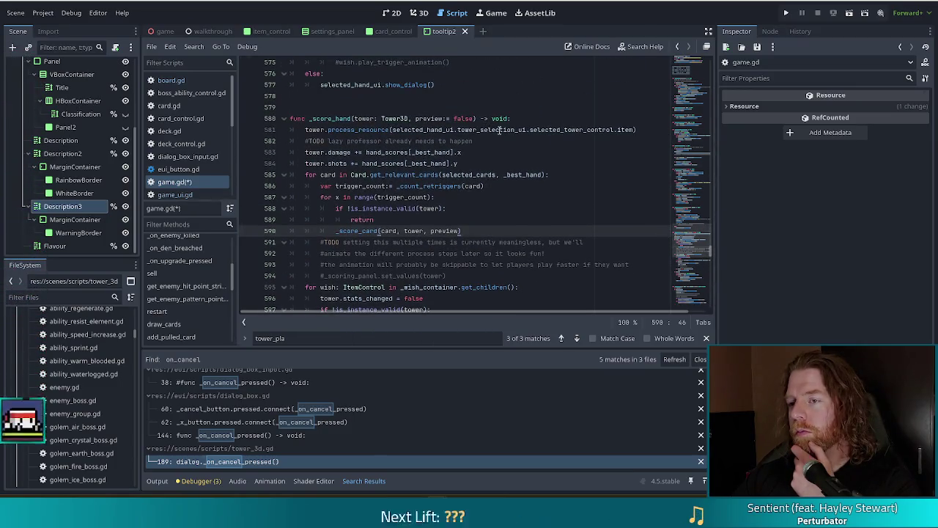
scroll(486, 132, down, 9)
scroll(485, 150, down, 4)
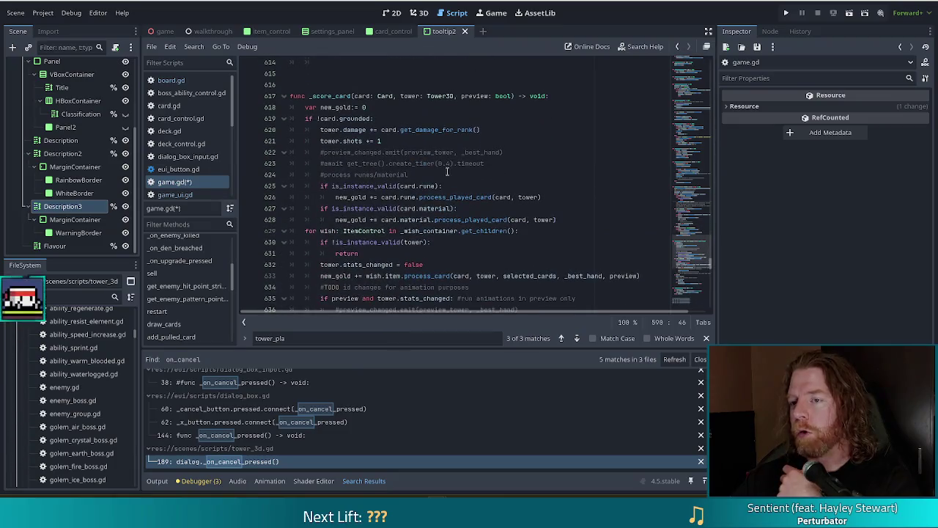
scroll(463, 173, down, 14)
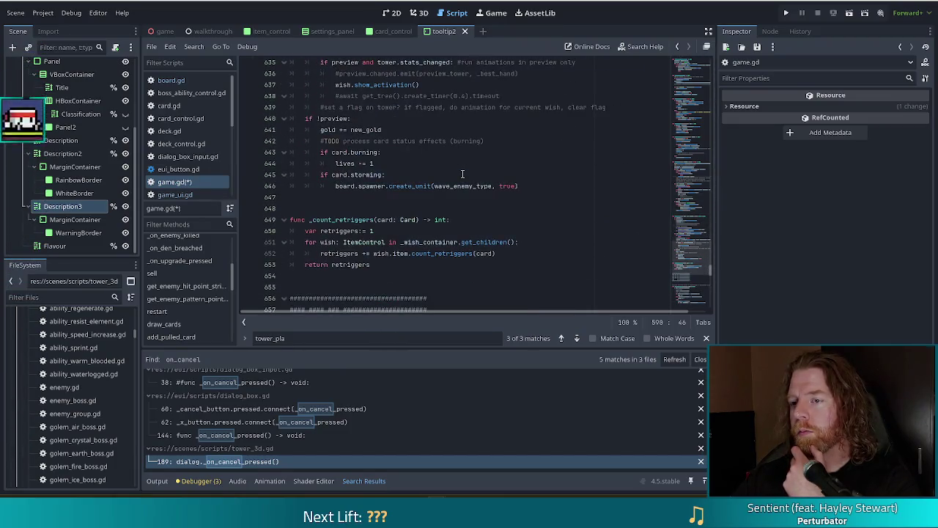
scroll(462, 174, up, 14)
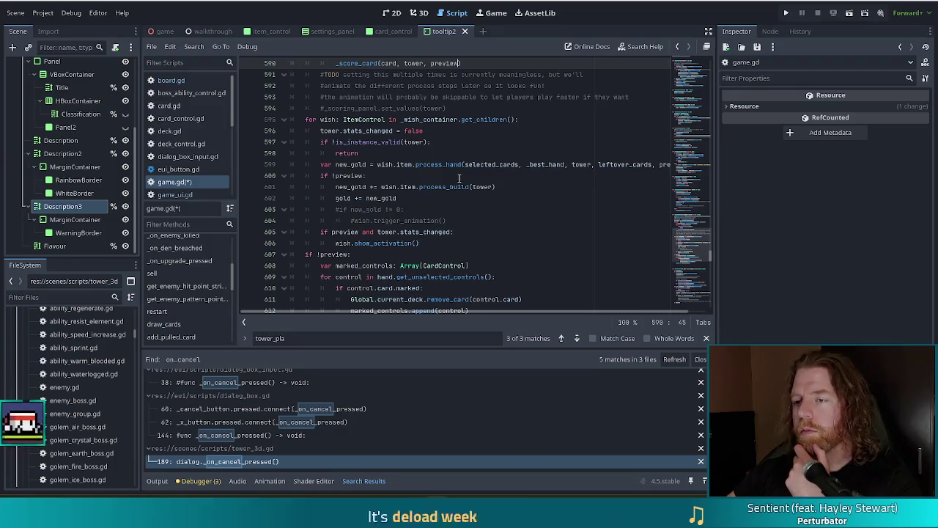
scroll(394, 210, up, 11)
scroll(394, 210, up, 8)
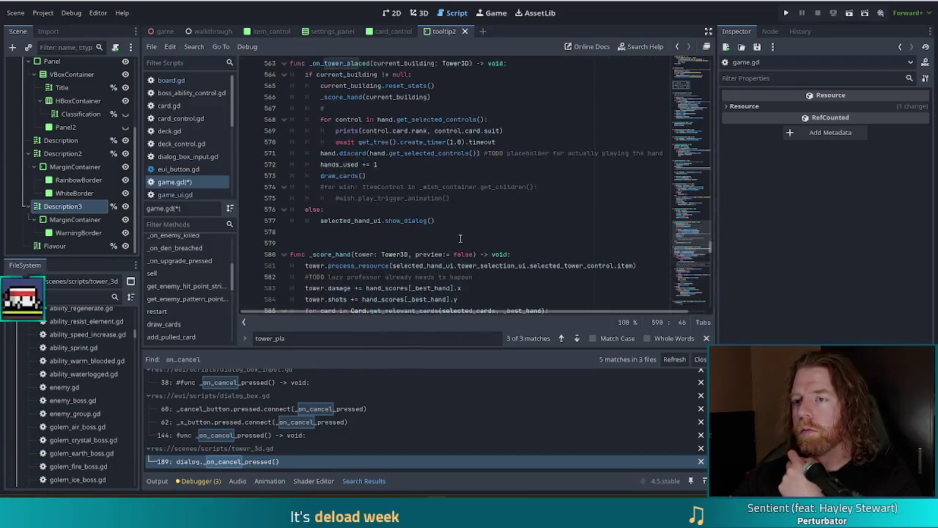
click(372, 198)
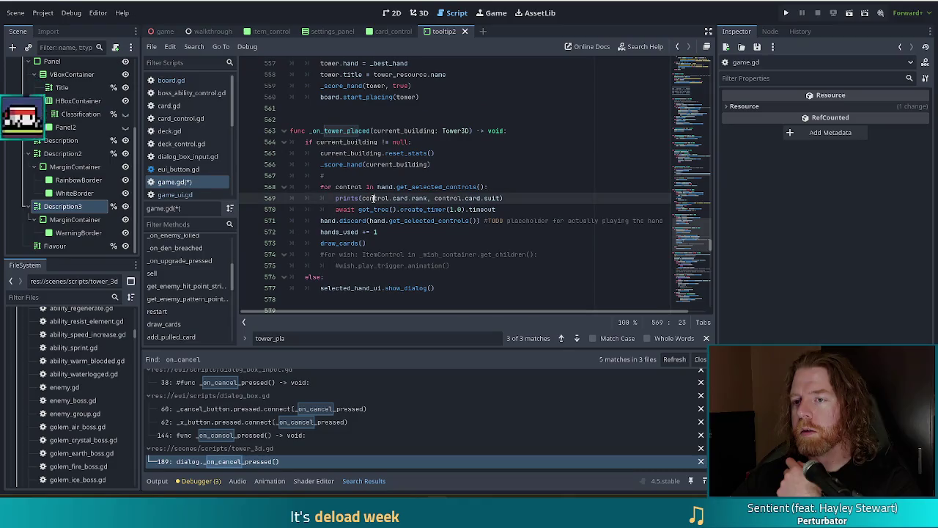
click(372, 153)
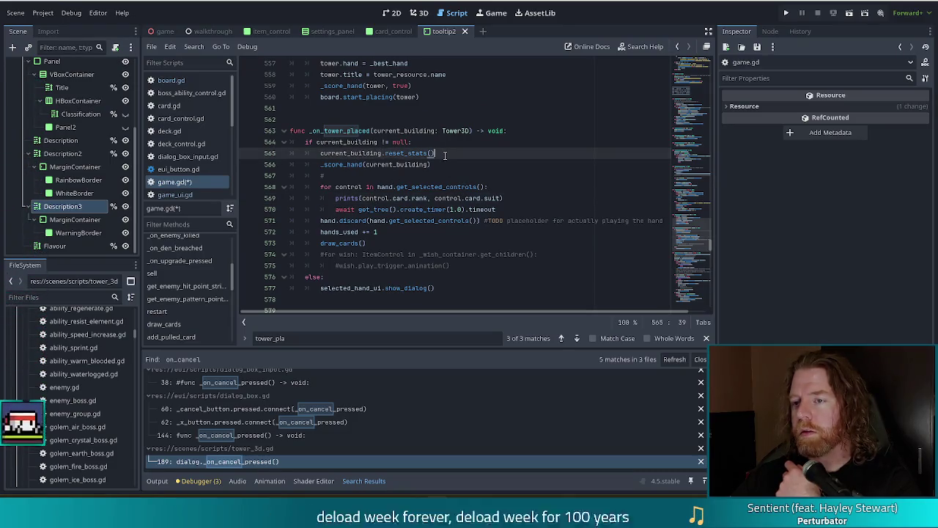
Step: Delete the stray '#' line and add a blank line after reset_stats()
drag(394, 175, 437, 164)
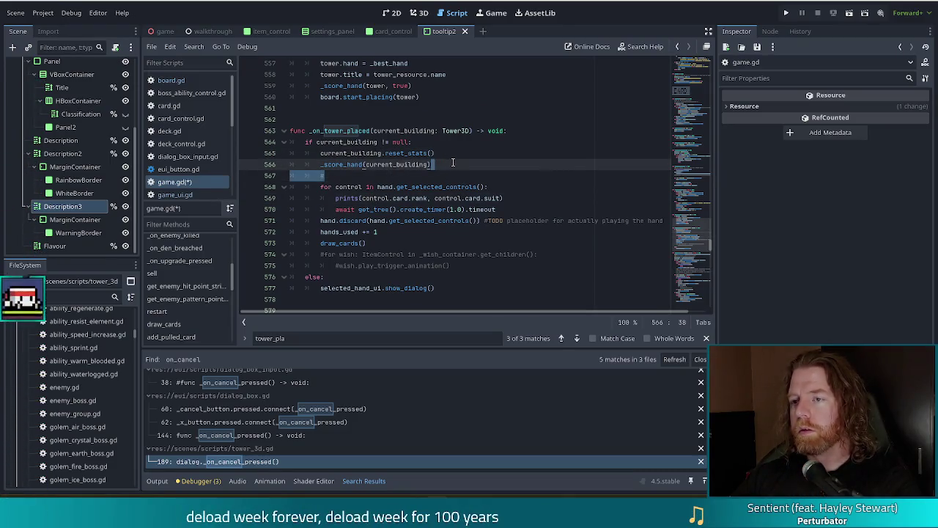
key(BackSpace)
key(Up)
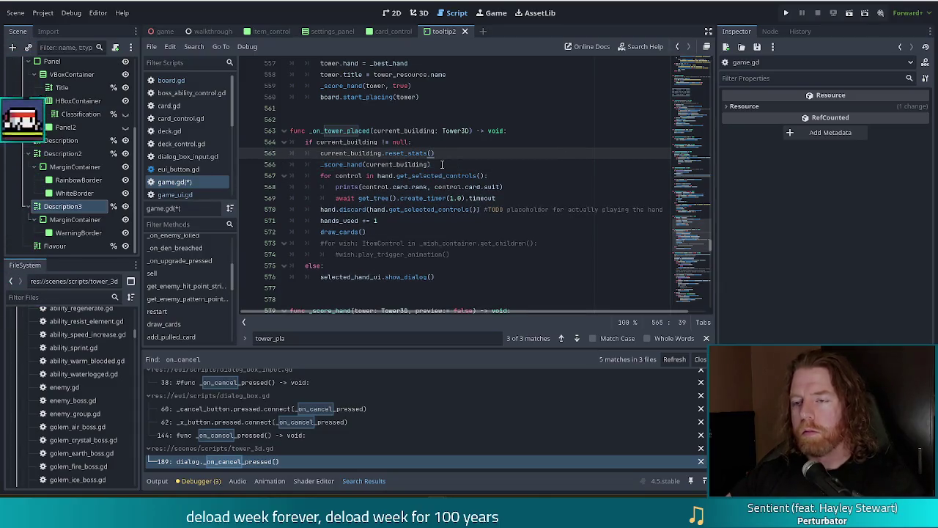
key(Return)
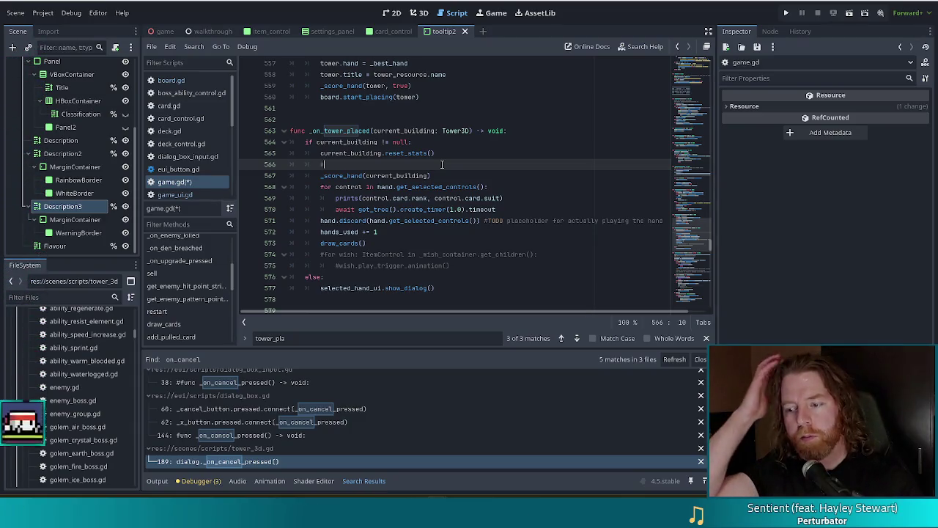
Step: Write the comments '#take played cards out of hand' and '#show played cards in center of screen' on consecutive lines
text(take)
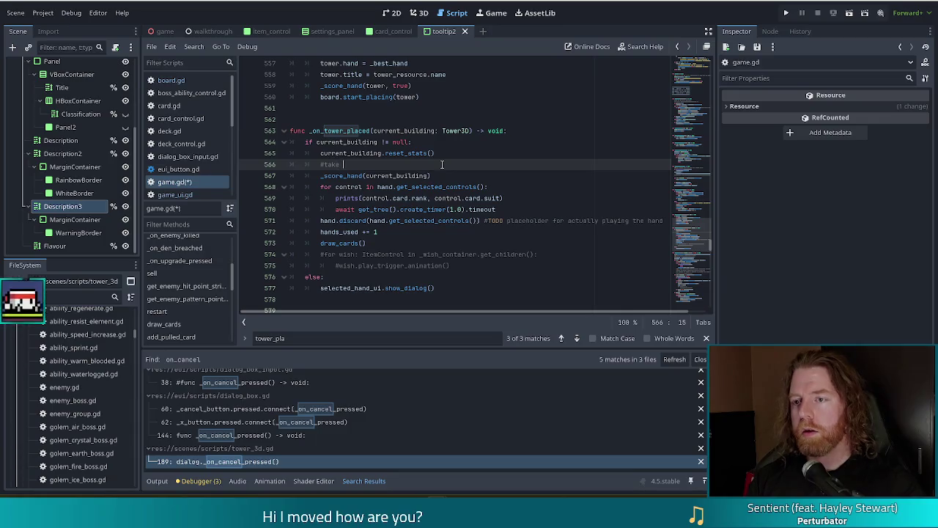
text(played cards out of hand)
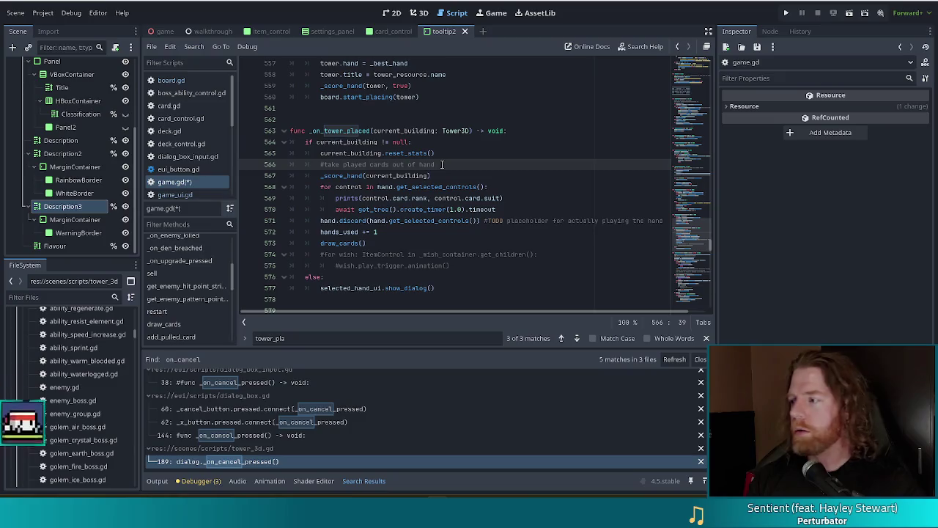
key(Return)
text(#)
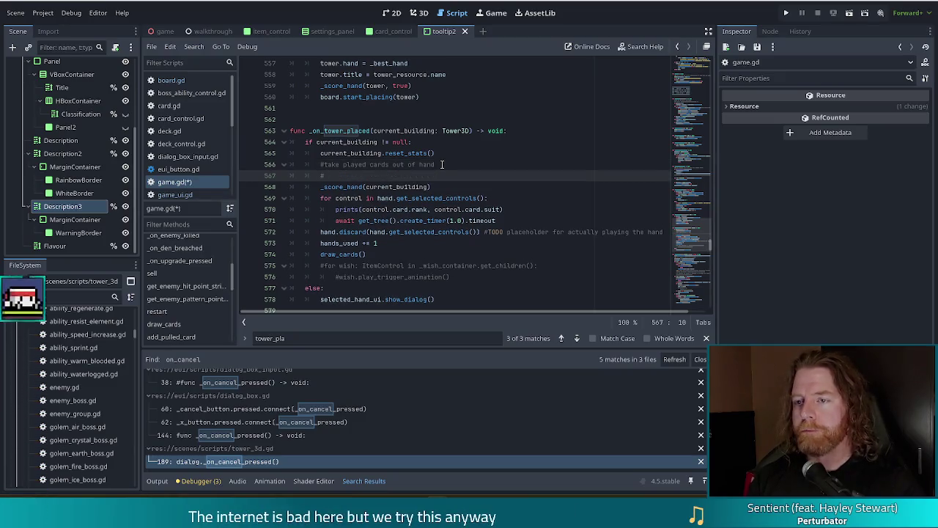
text(show pl)
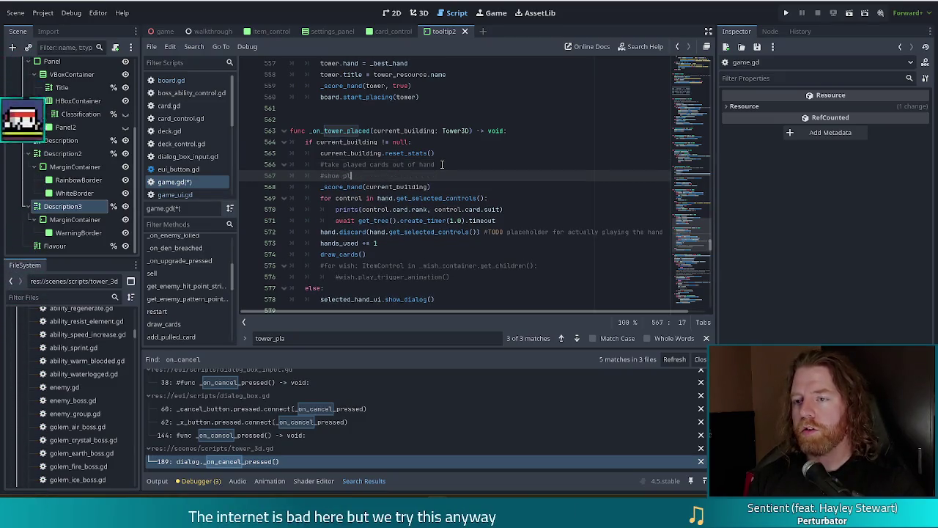
text(ayed cards in )
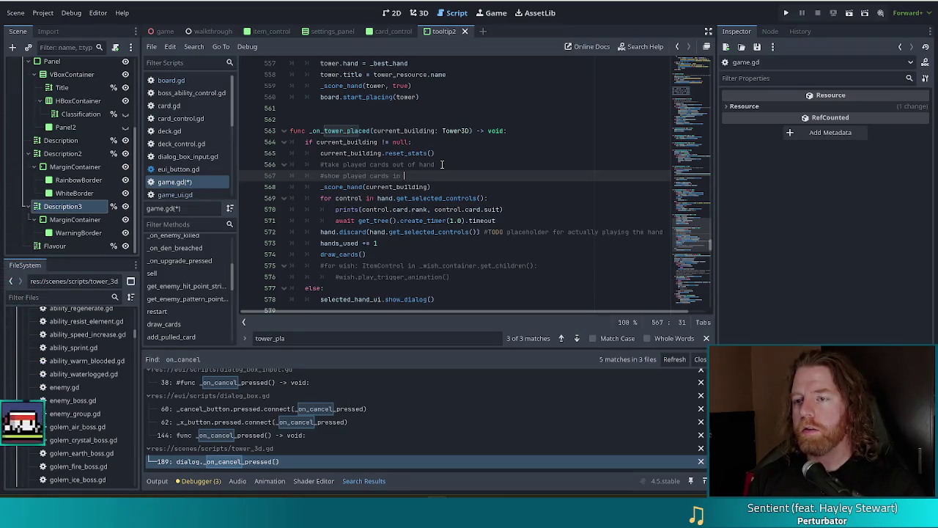
text(center of screen)
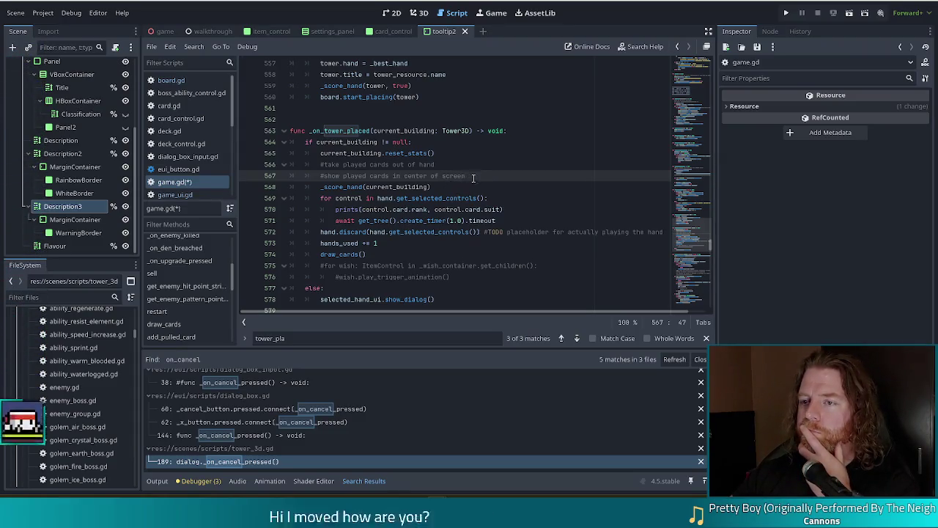
Step: Add '#for each card, highlight bonuses and penalties' below the show-cards comment, followed by a blank line
click(416, 164)
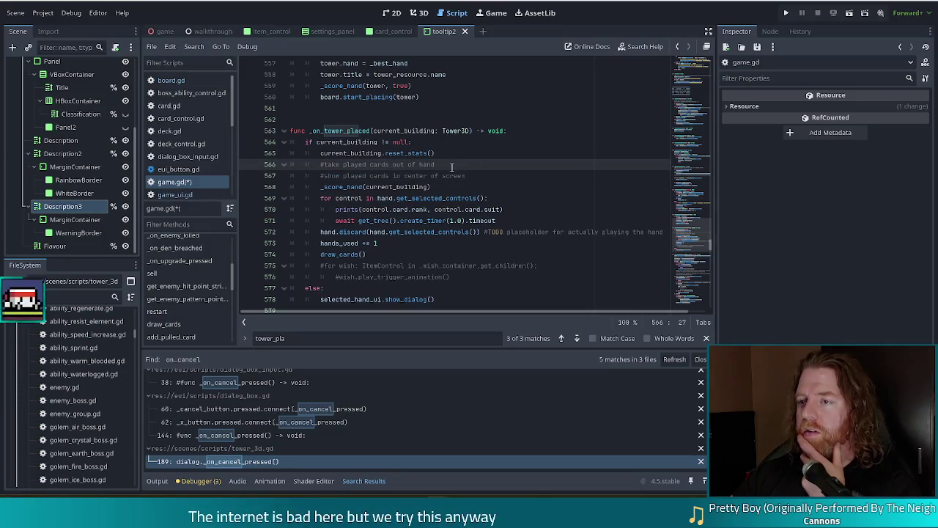
click(476, 176)
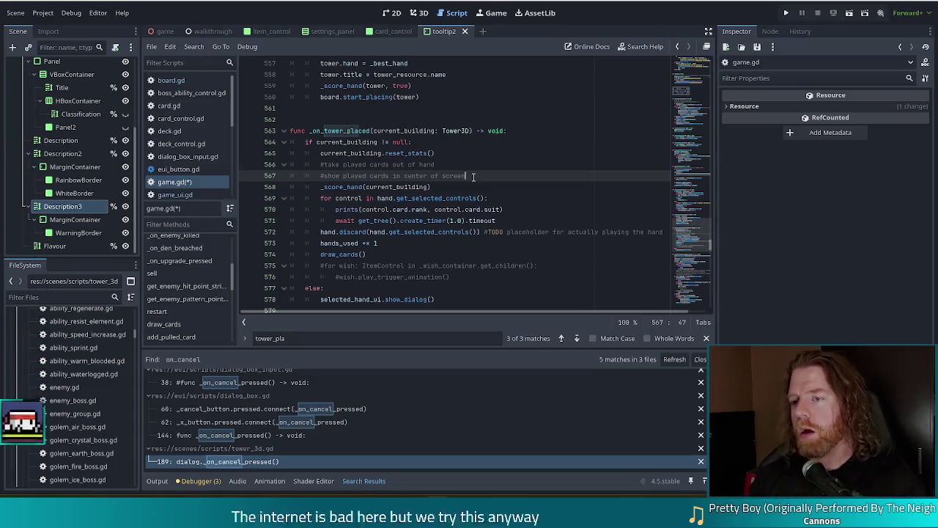
key(Return)
text(#for eac)
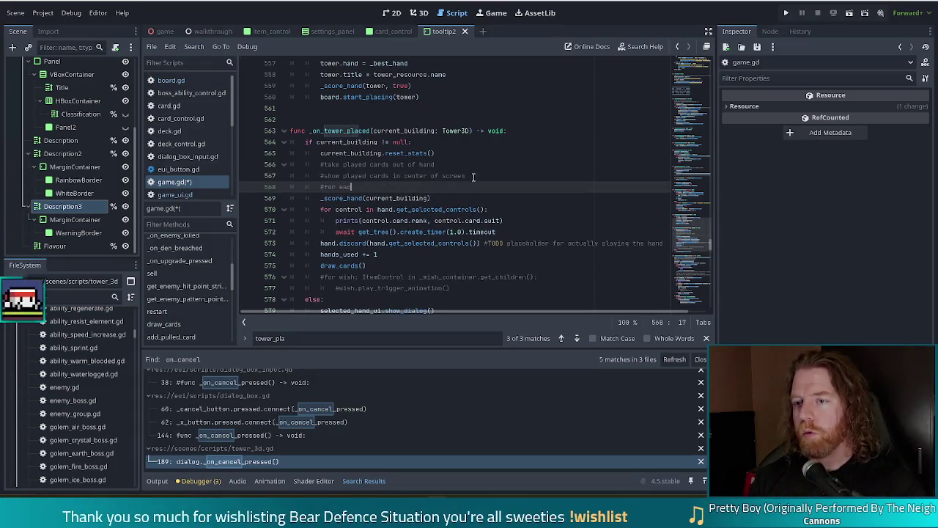
text(cards, highlight bonuses and penal)
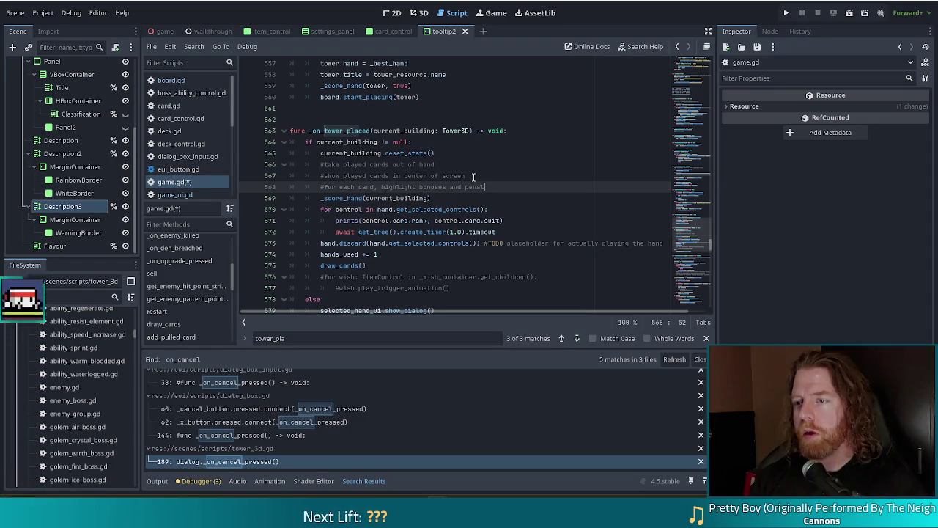
text(es)
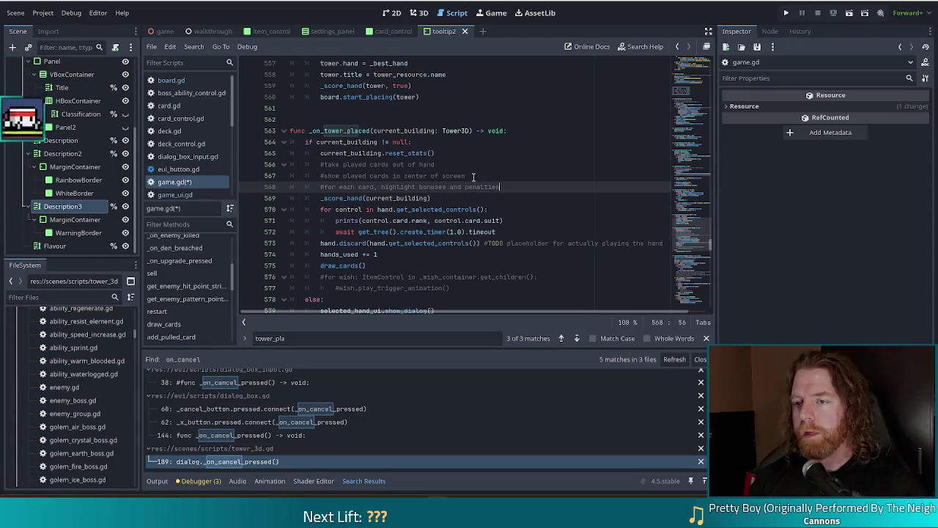
key(Return)
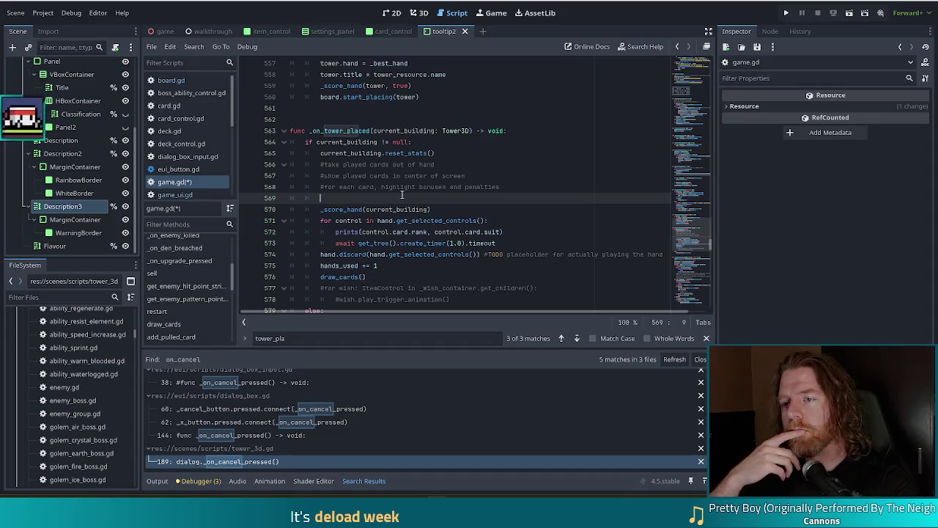
click(437, 165)
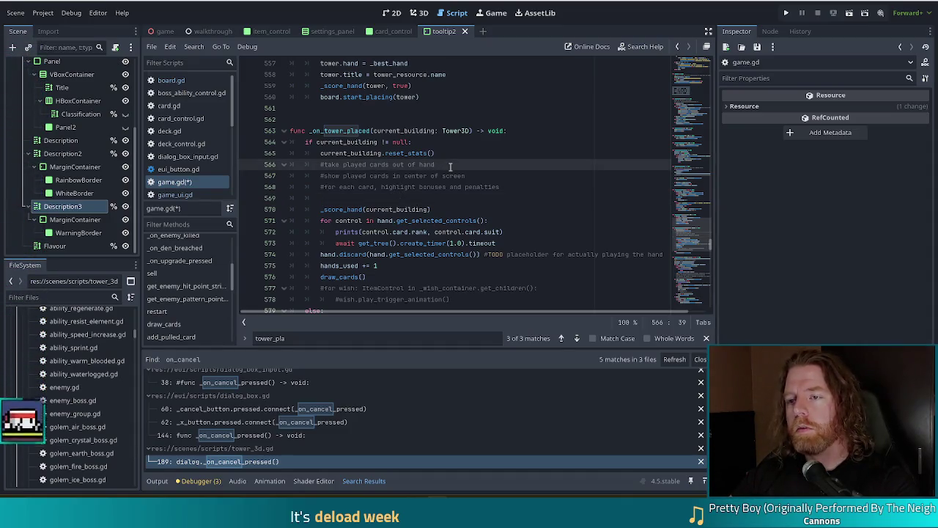
drag(450, 166, 455, 155)
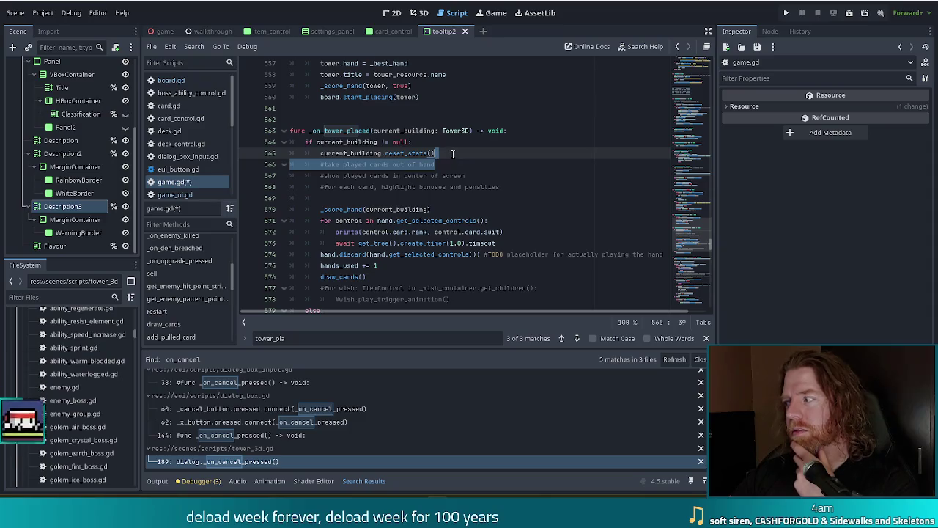
click(451, 164)
drag(452, 164, 454, 154)
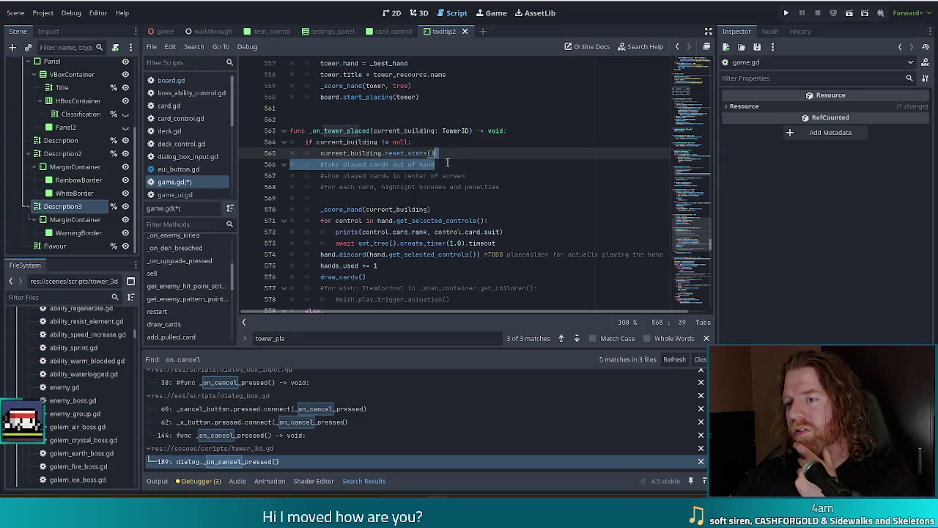
drag(469, 176, 487, 170)
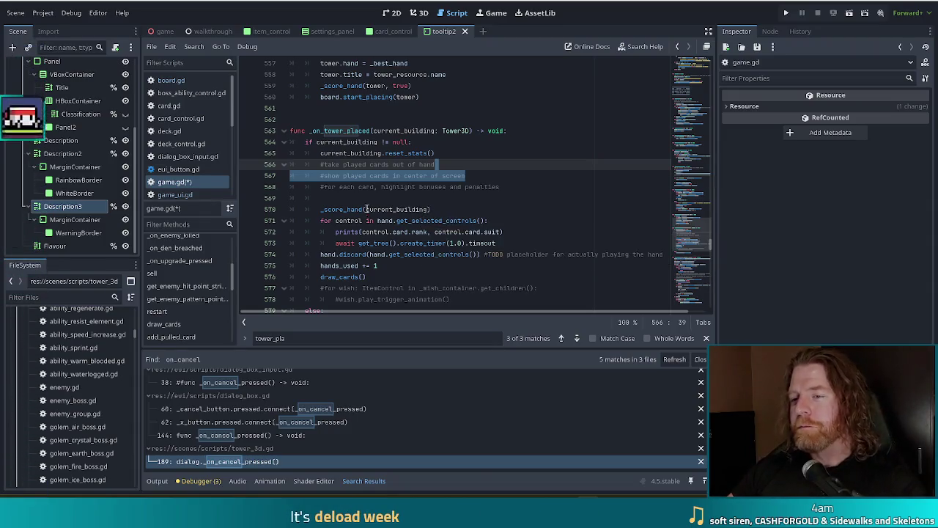
click(513, 187)
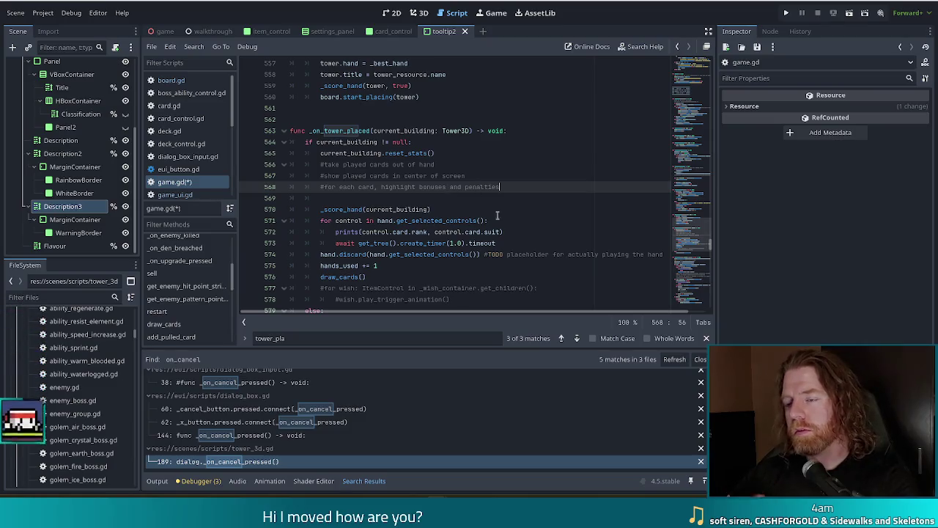
click(492, 206)
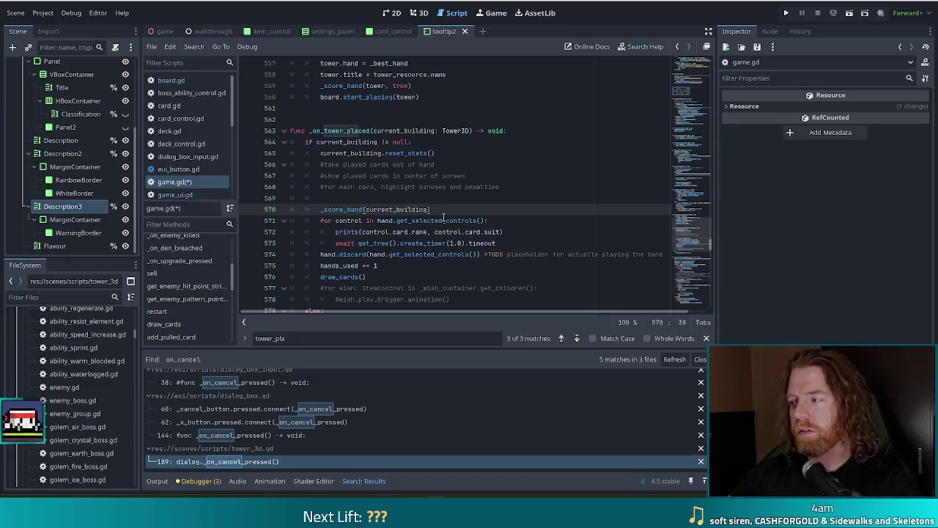
mouse_move(443, 218)
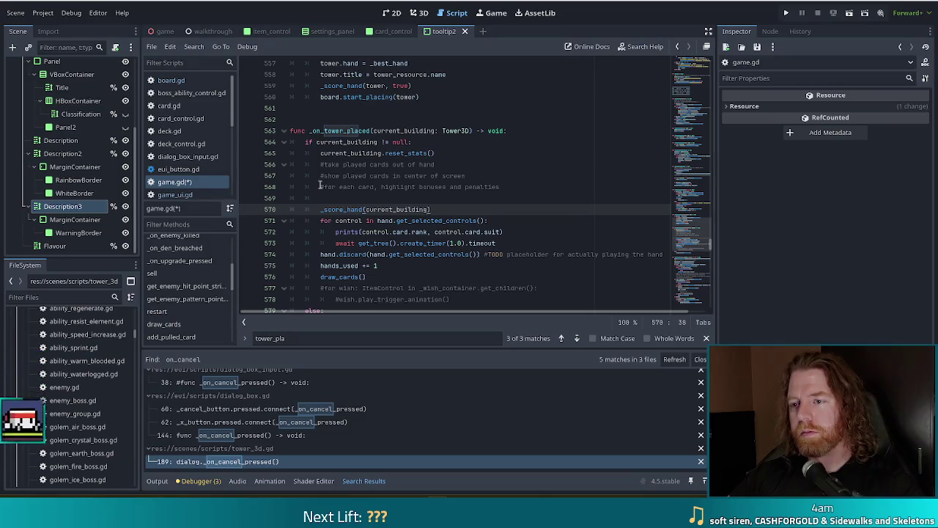
click(455, 162)
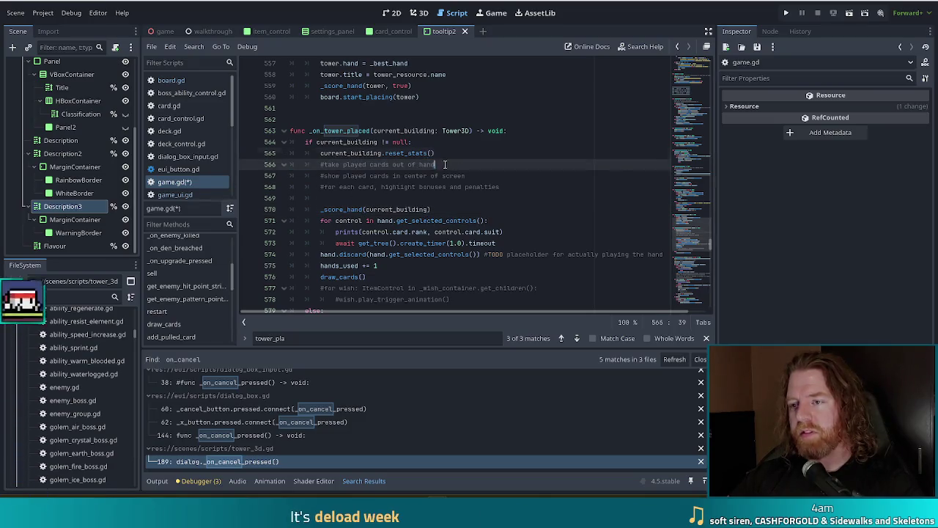
click(499, 186)
click(457, 163)
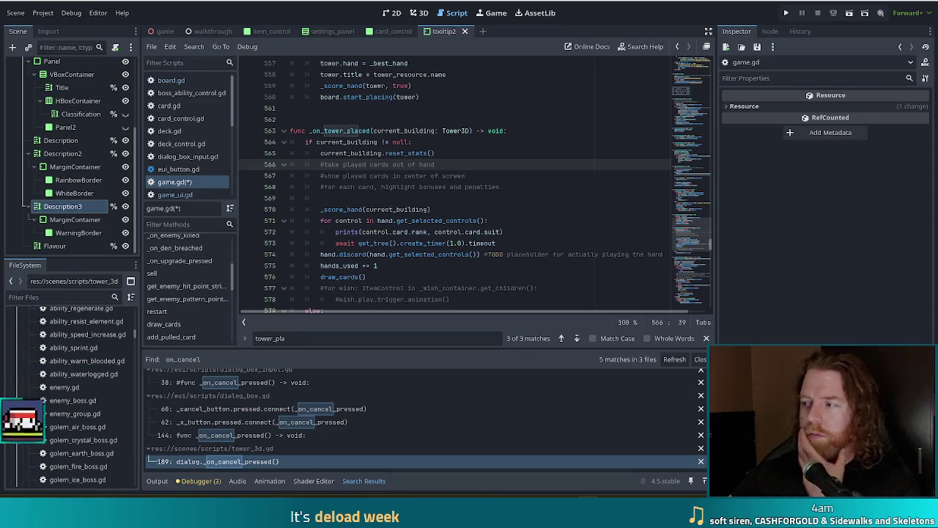
click(466, 210)
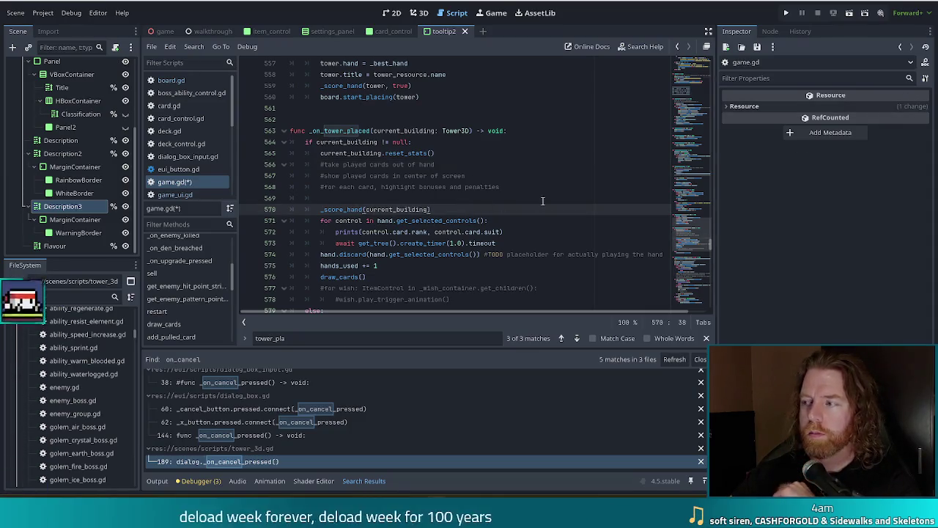
click(509, 187)
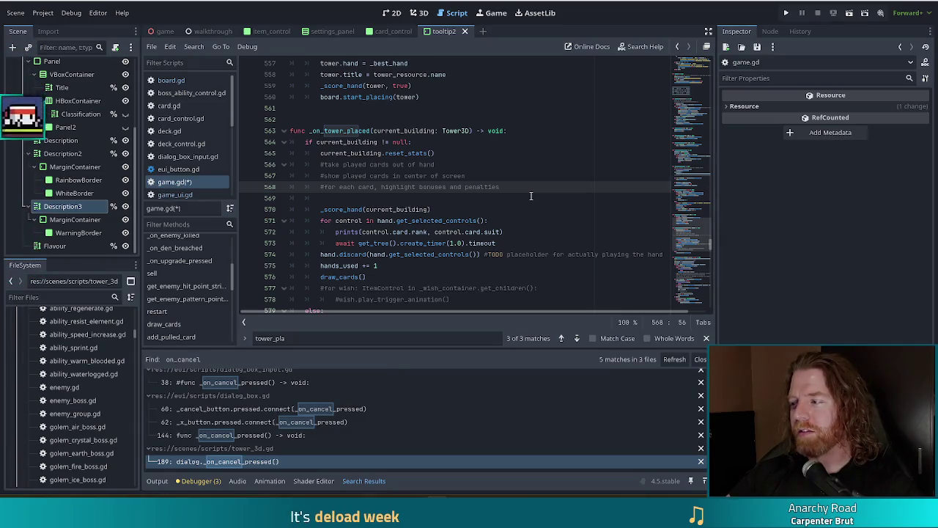
click(462, 195)
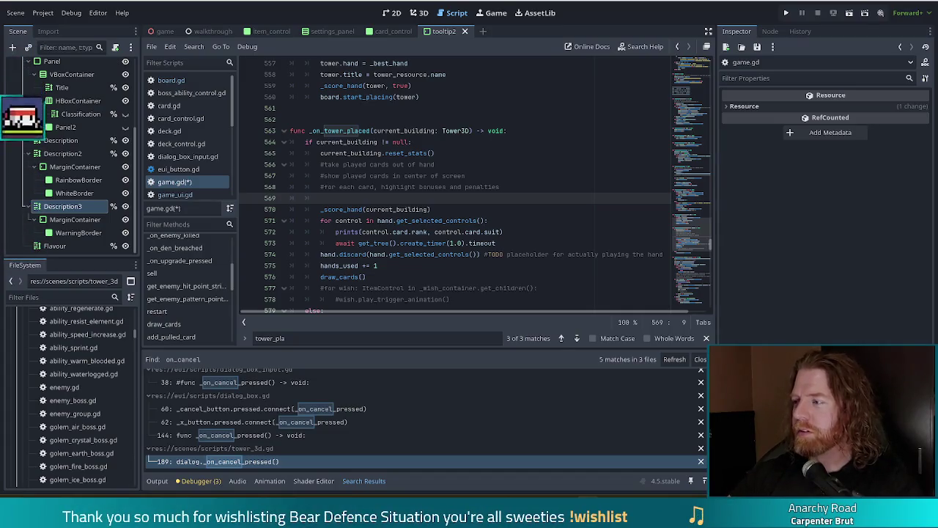
click(513, 206)
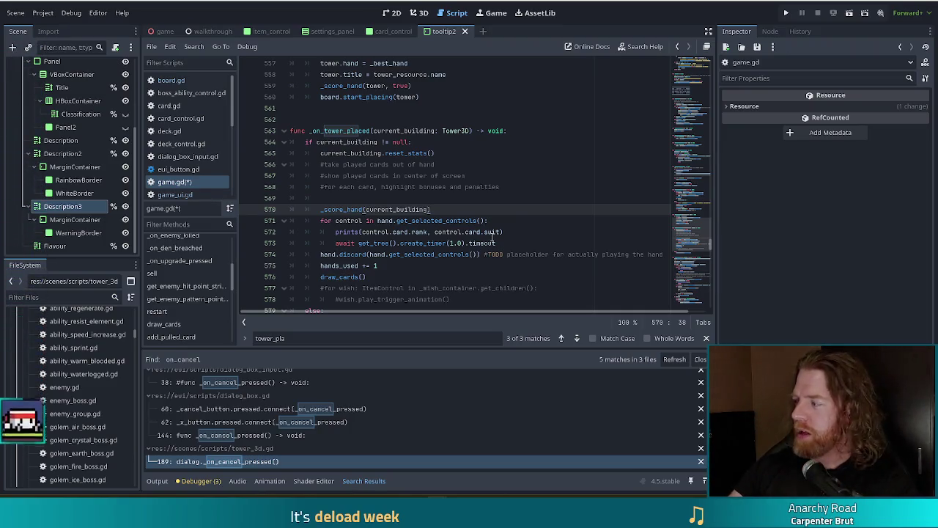
mouse_move(492, 235)
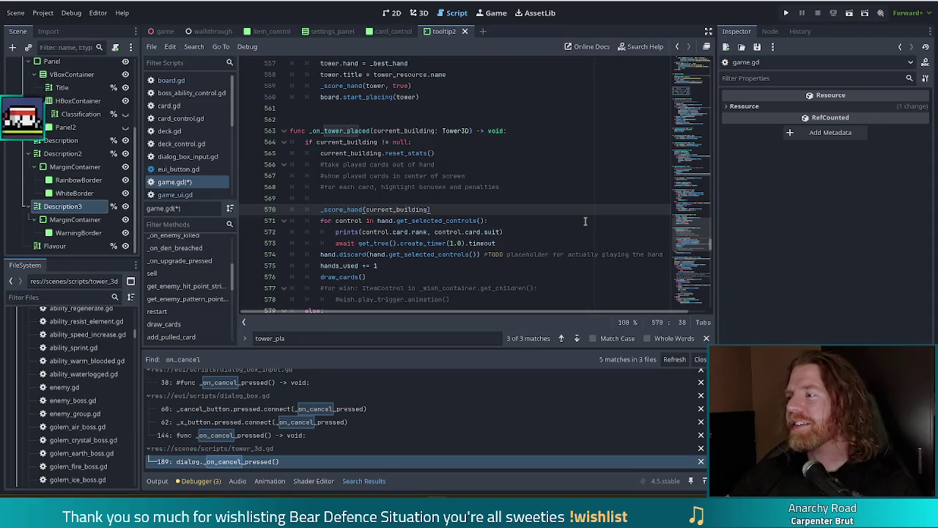
click(502, 231)
Step: Close the timer call's parenthesis and save game.gd
text())
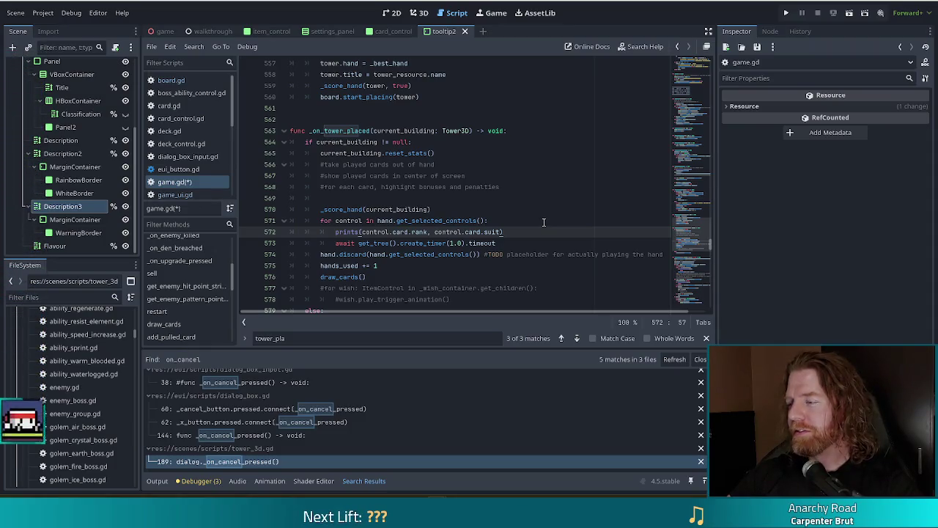
click(372, 199)
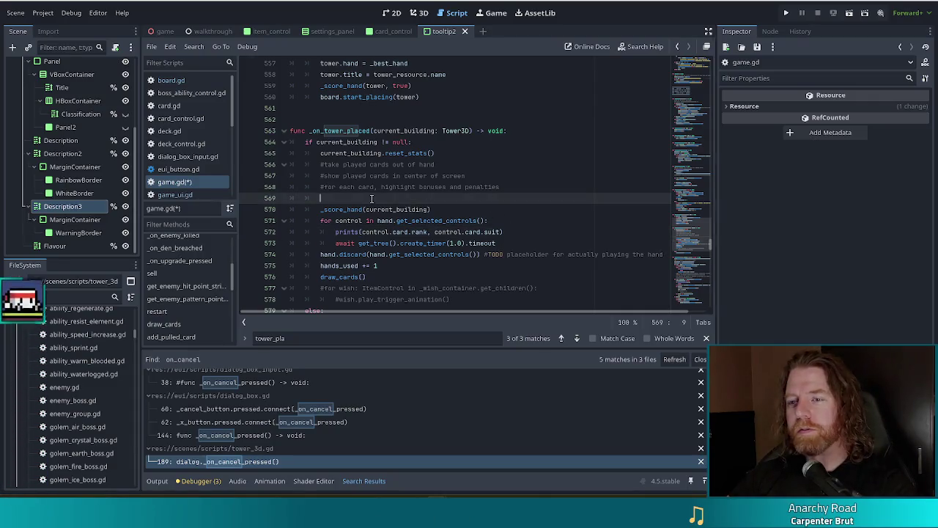
key(ctrl+s)
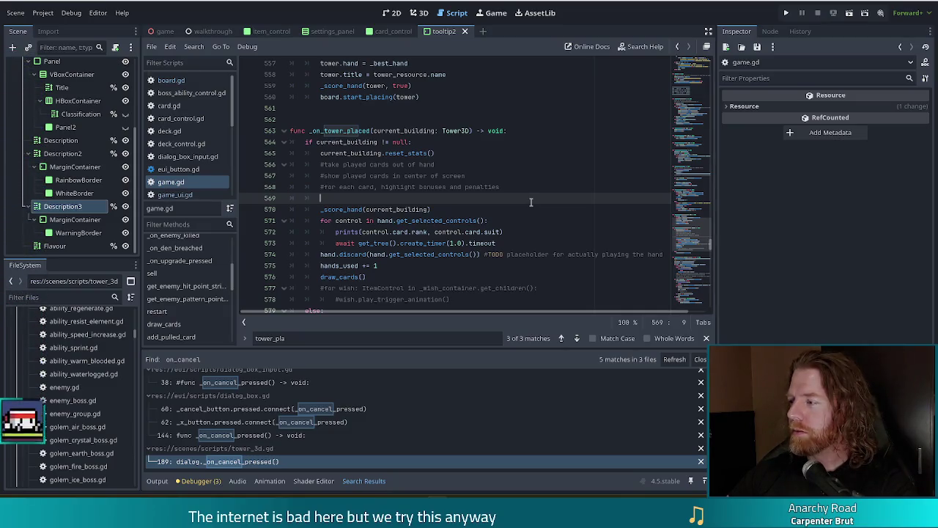
Step: Look over the comments in _on_tower_placed, then switch to the main game scene
click(503, 185)
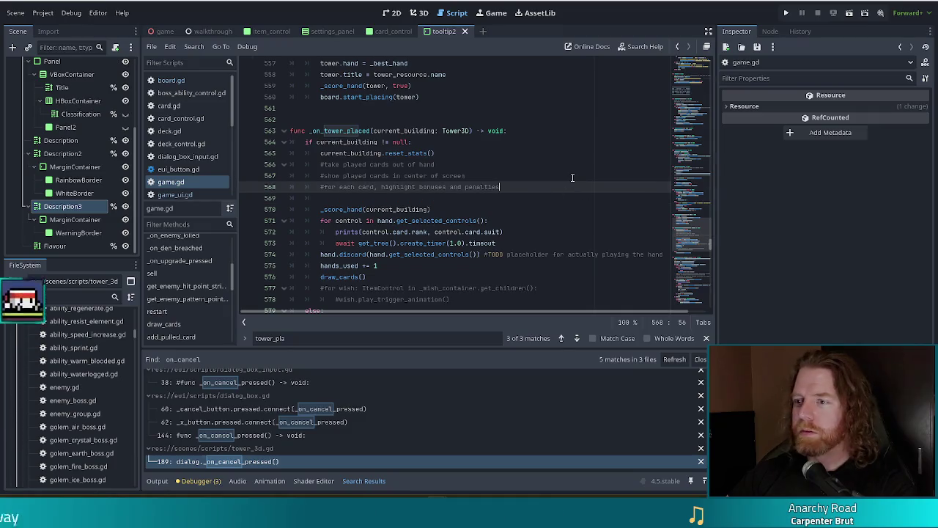
key(Up)
click(530, 189)
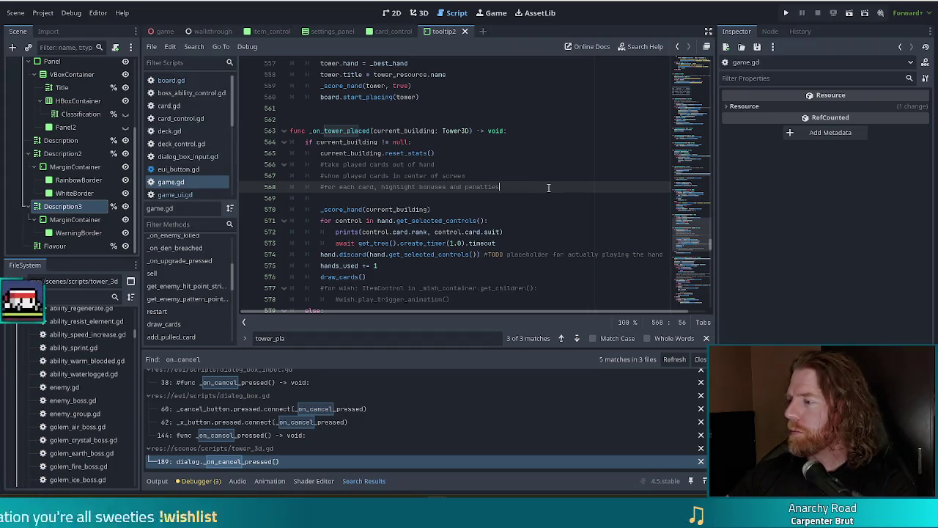
scroll(675, 238, up, 5)
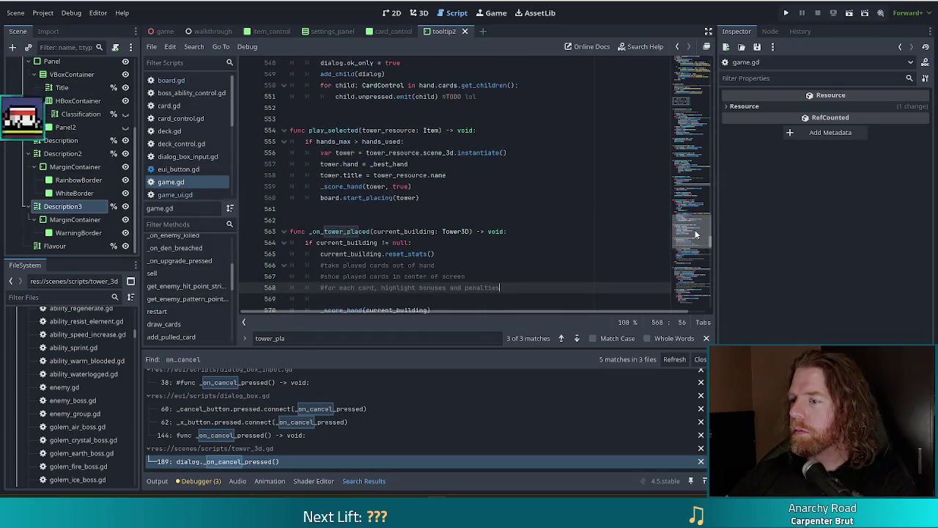
scroll(636, 242, down, 3)
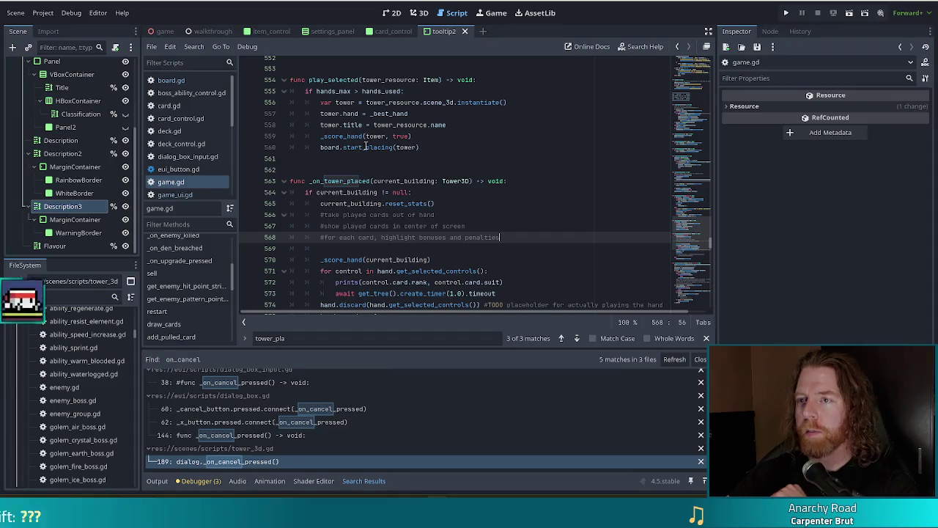
scroll(134, 101, up, 3)
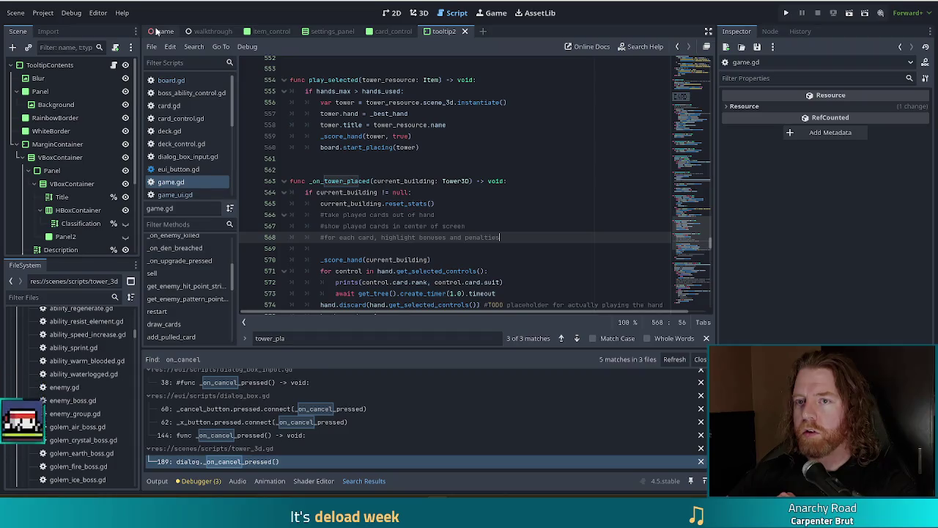
key(ctrl+Tab)
Step: Inspect the Den, GameUI and Hand nodes in the Scene dock
click(70, 143)
click(73, 158)
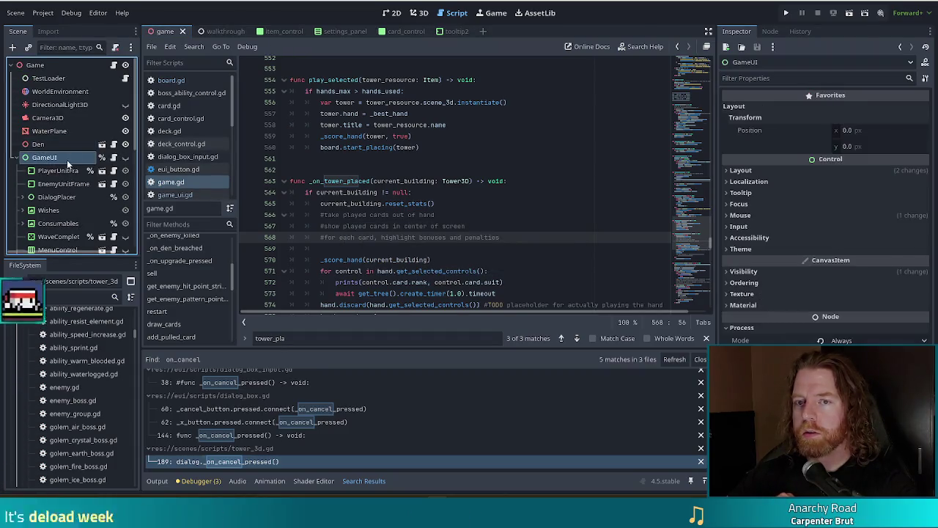
scroll(73, 158, down, 5)
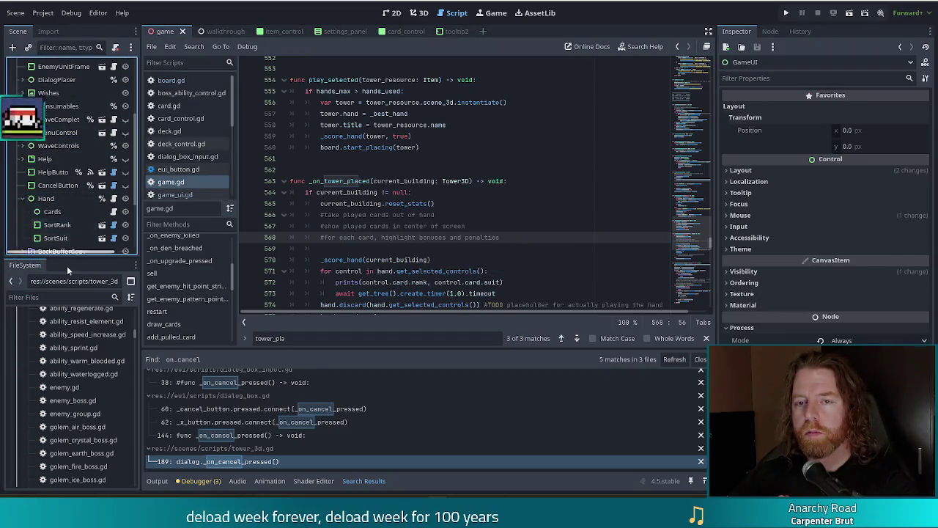
click(55, 198)
scroll(70, 197, down, 2)
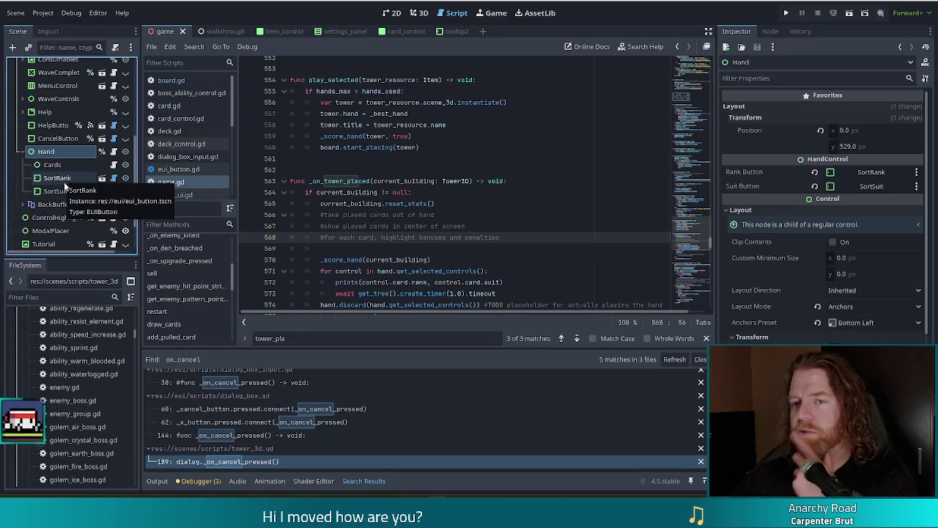
Step: Check the Hand node's script, then duplicate Hand into Hand2 with its children
click(114, 151)
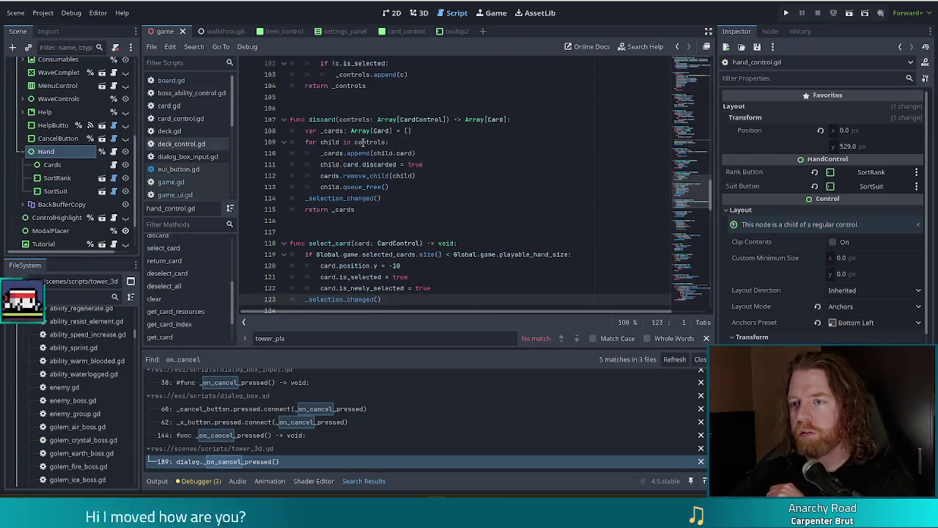
click(429, 142)
drag(706, 189, 706, 70)
click(438, 142)
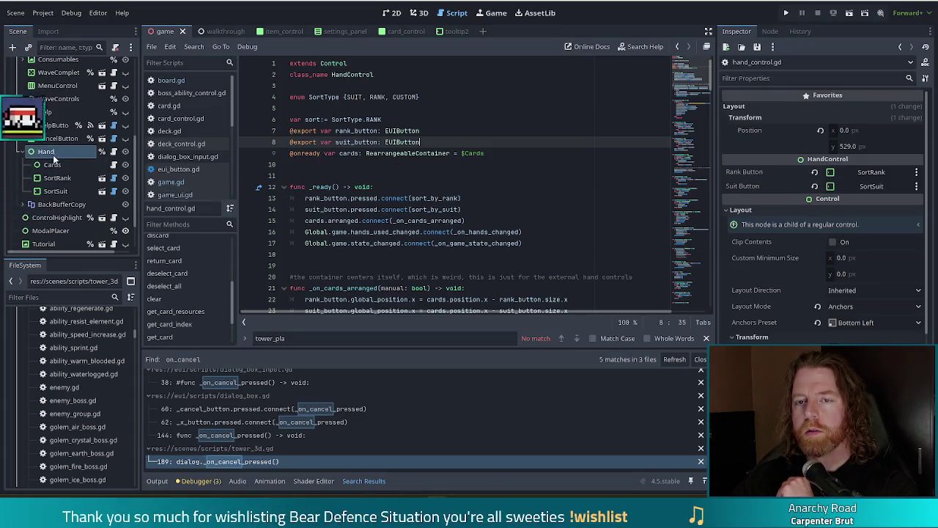
click(23, 152)
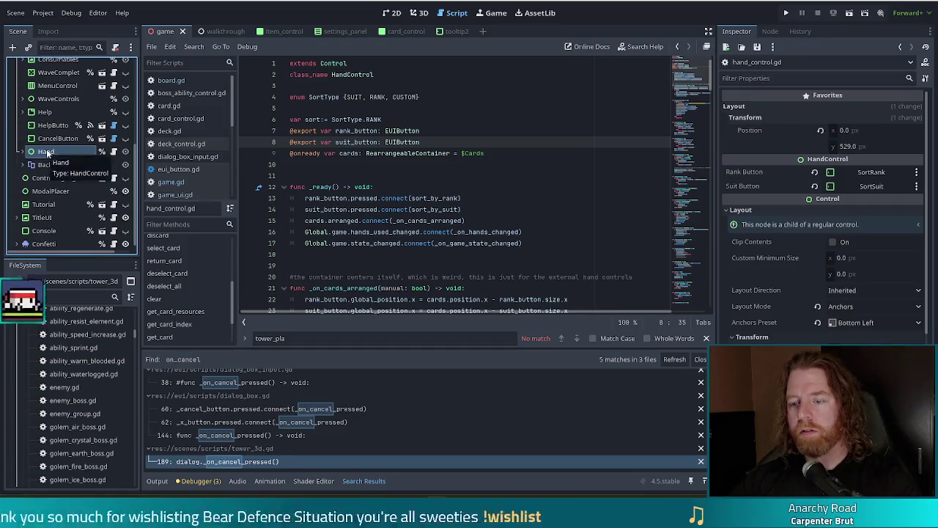
key(ctrl+d)
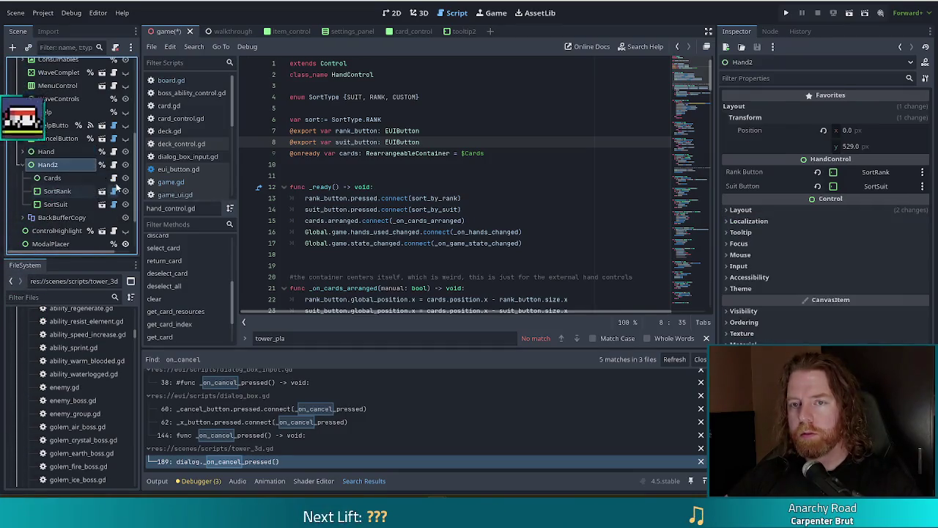
Step: Rename Hand2 to HandPlayed, save the game scene, and switch to the 2D view
click(67, 168)
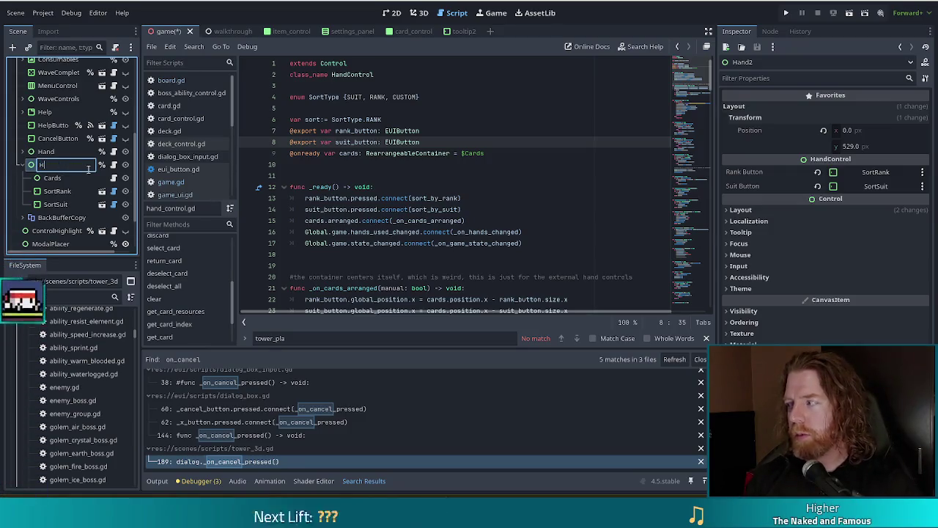
text(HandPlayedHandPlayed)
key(Return)
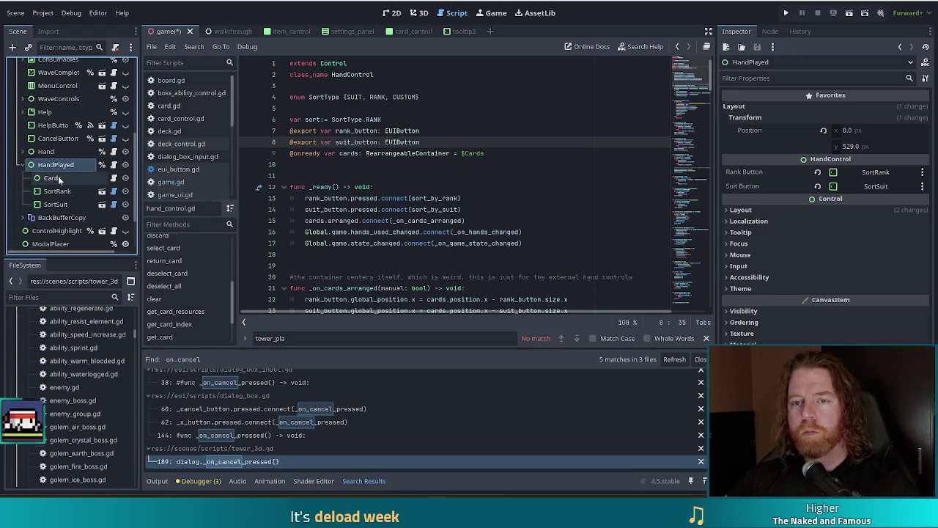
click(58, 190)
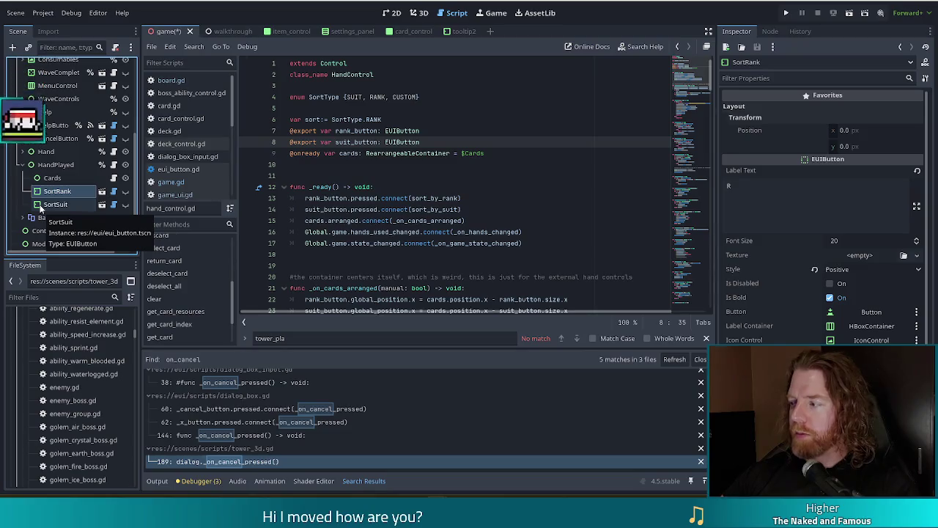
click(84, 166)
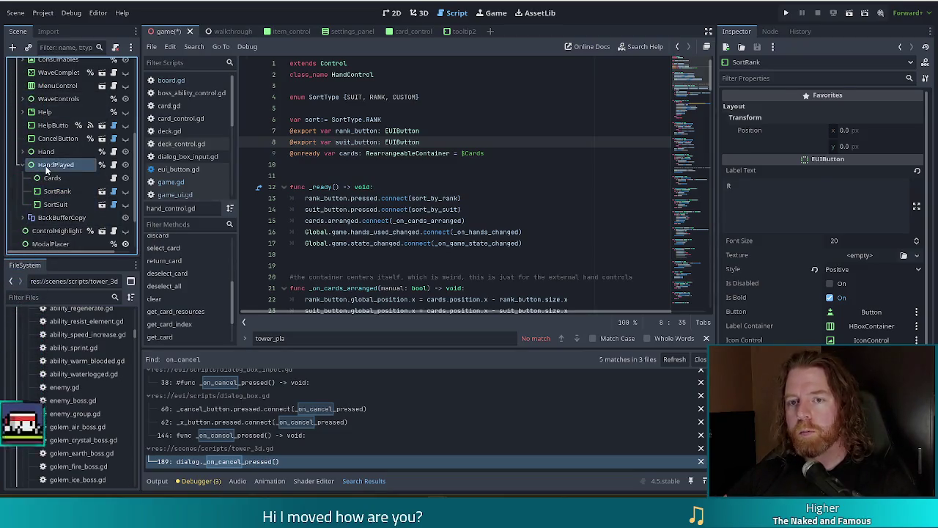
key(ctrl+s)
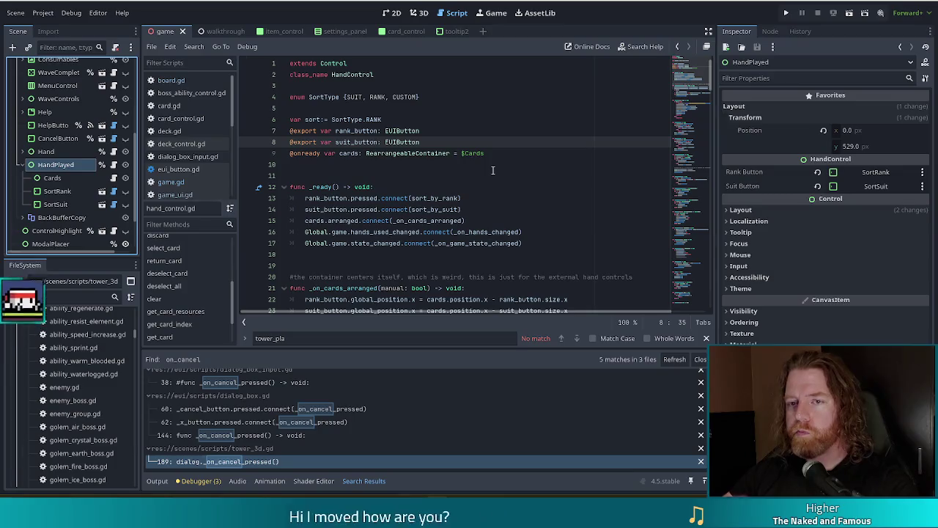
click(396, 13)
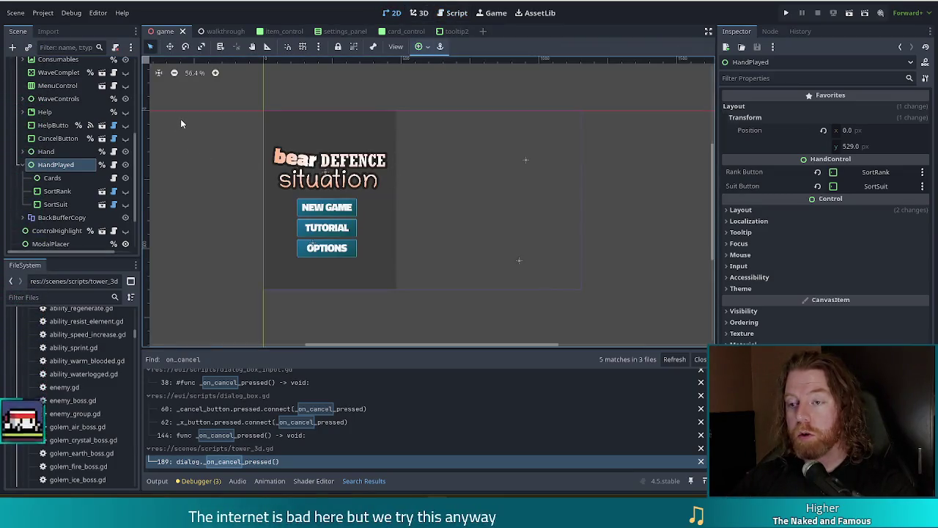
Step: Make GameUI visible and check the Hand node's position
drag(137, 146, 134, 103)
click(126, 109)
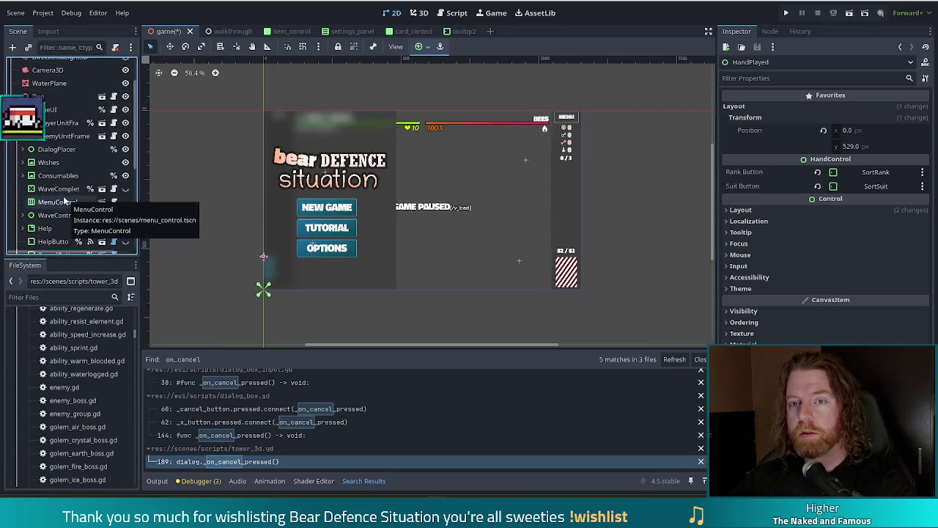
scroll(74, 187, down, 5)
click(51, 151)
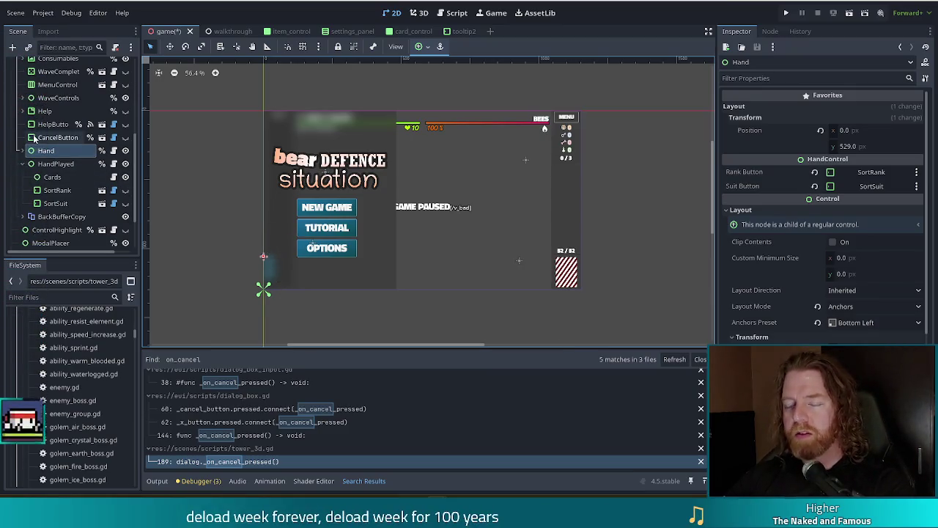
Step: Set HandPlayed's position y to 250 and save the scene
click(47, 163)
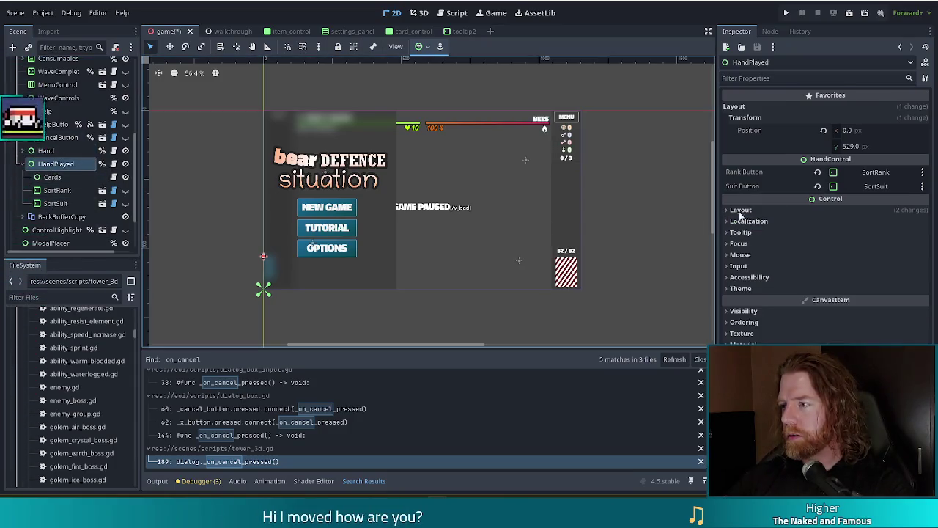
click(865, 147)
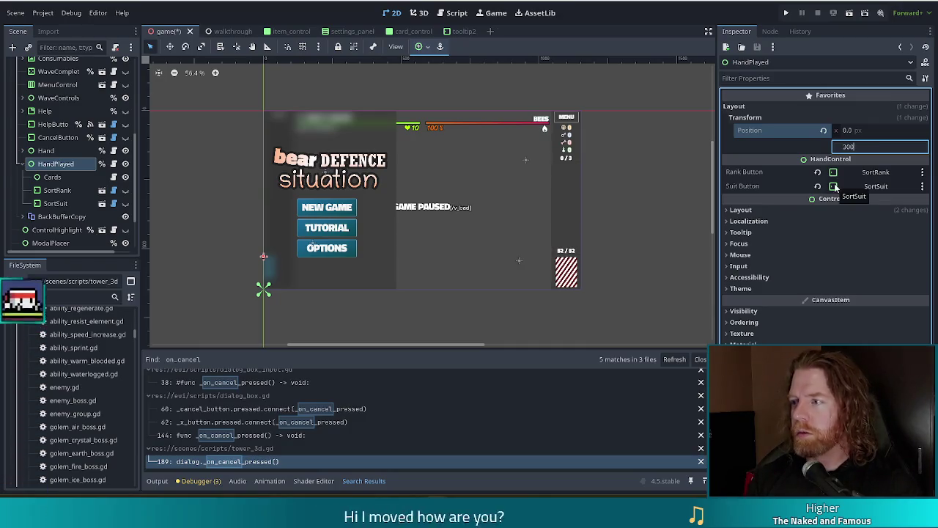
text(300)
key(Return)
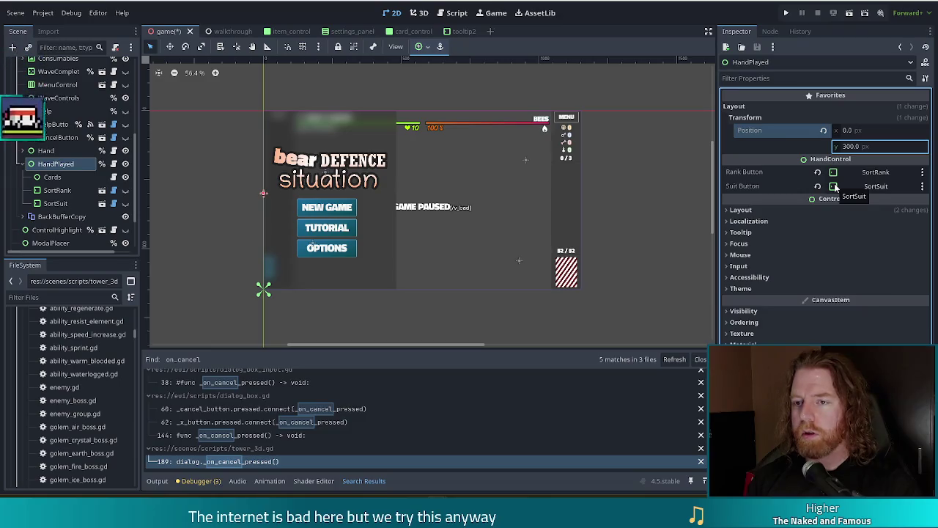
click(865, 146)
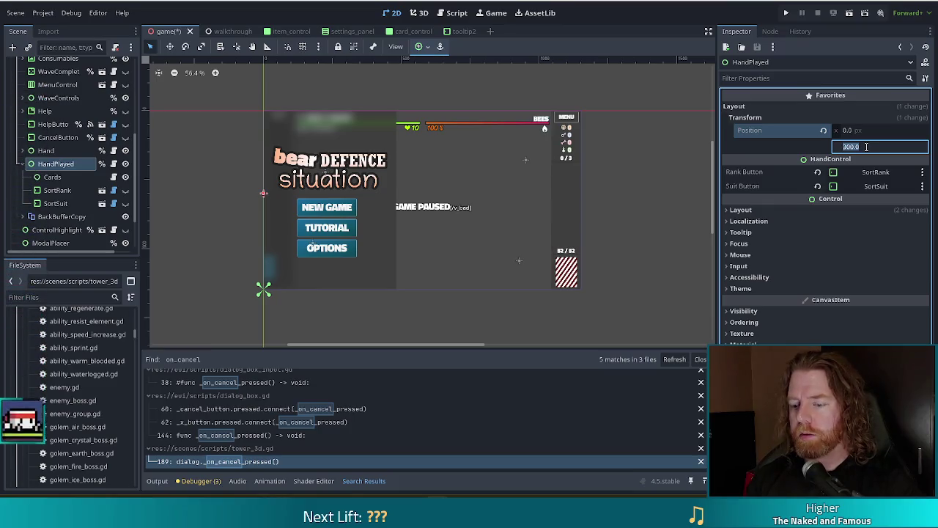
text(250)
key(Return)
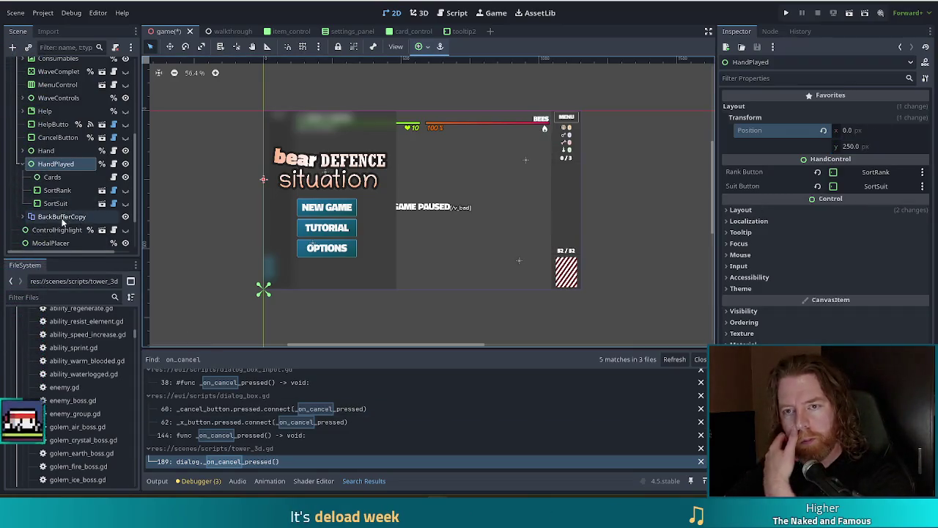
key(ctrl+s)
scroll(103, 169, up, 5)
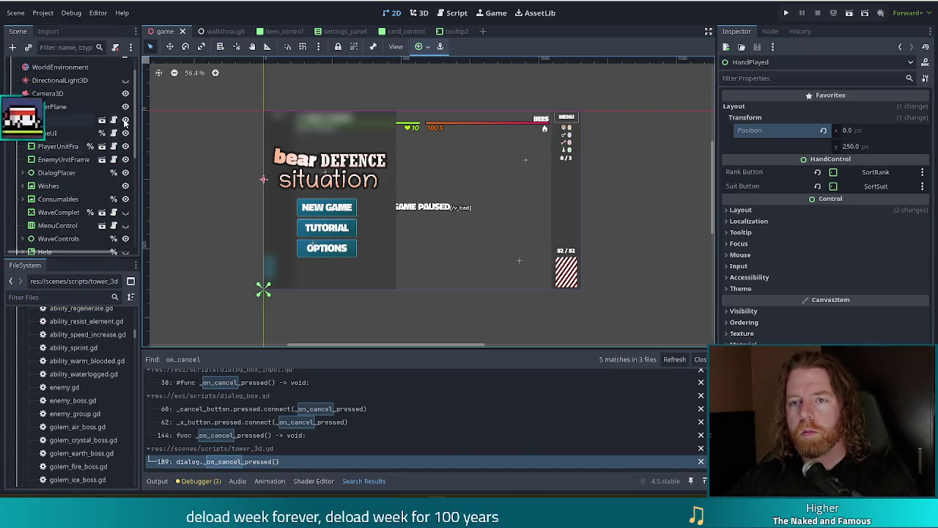
Step: Search game.gd for 'hand' and jump to the hand variable declaration
click(114, 64)
drag(695, 233, 695, 62)
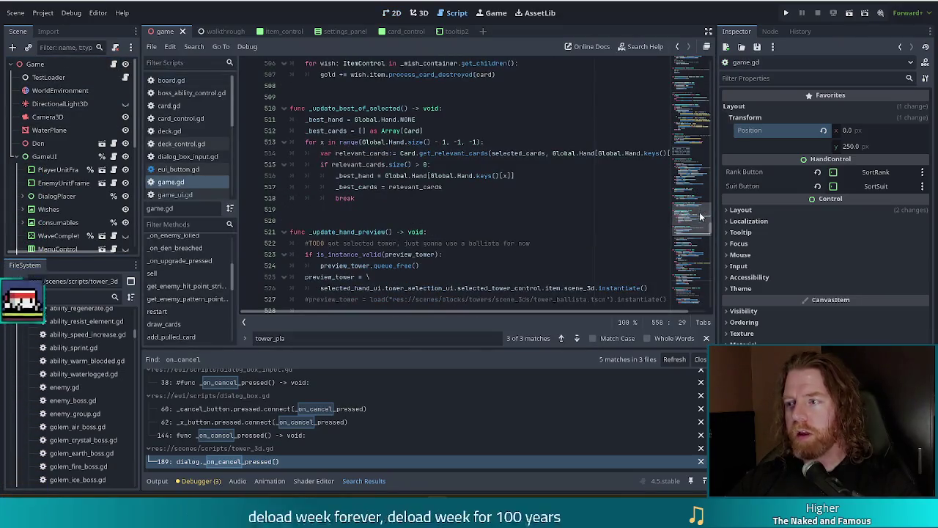
click(452, 109)
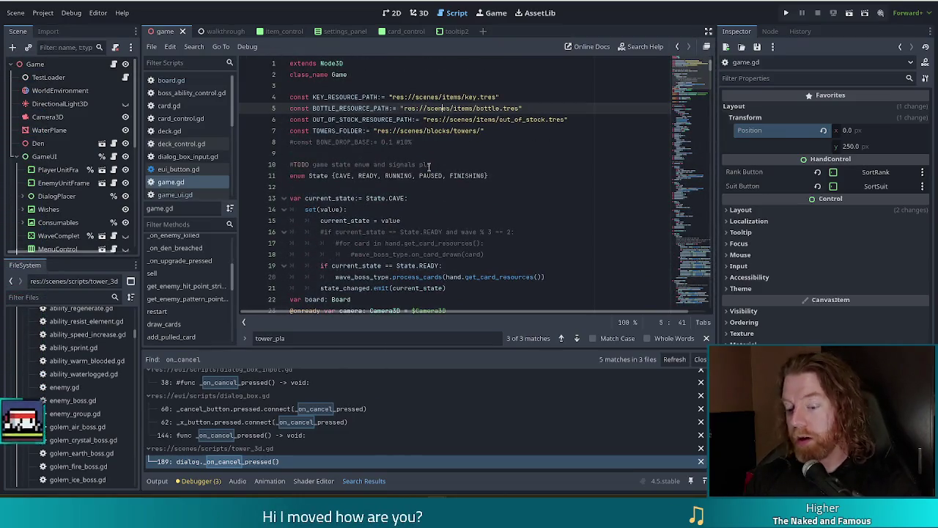
key(ctrl+f)
text(hand)
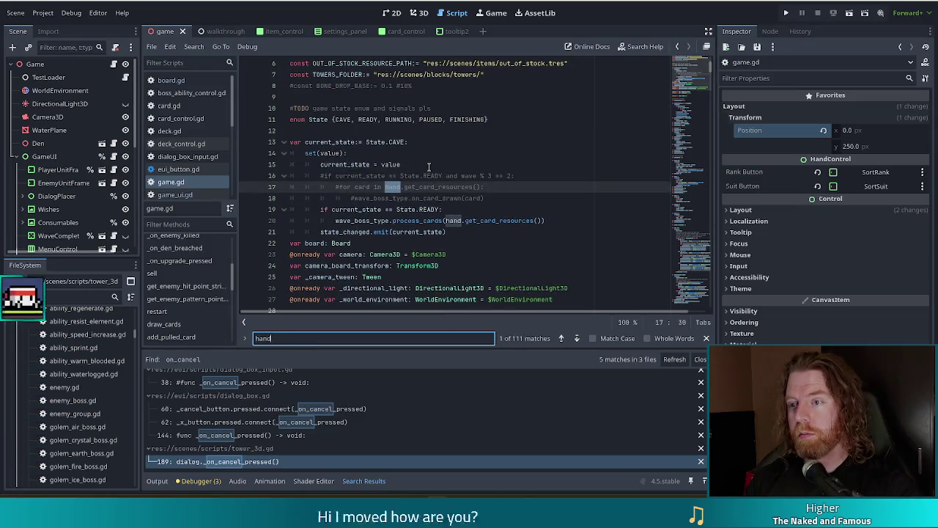
click(455, 220)
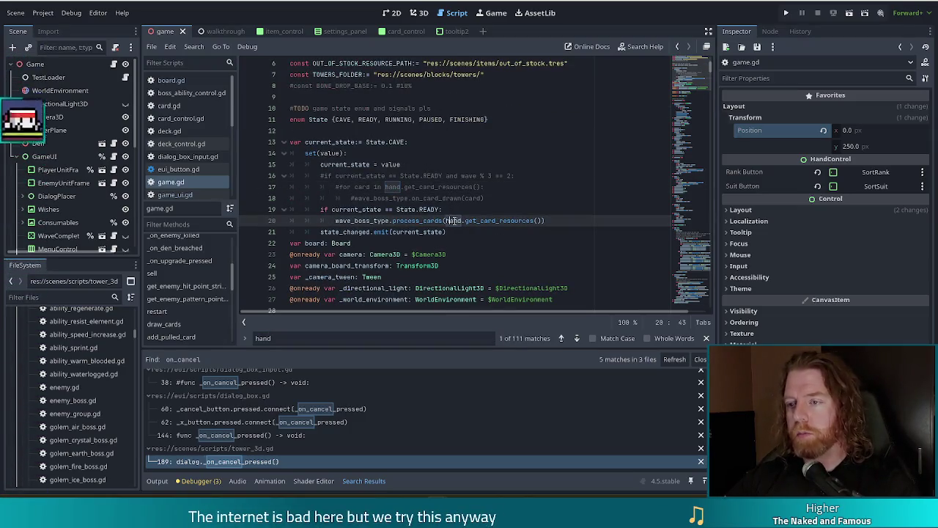
ctrl+click(455, 220)
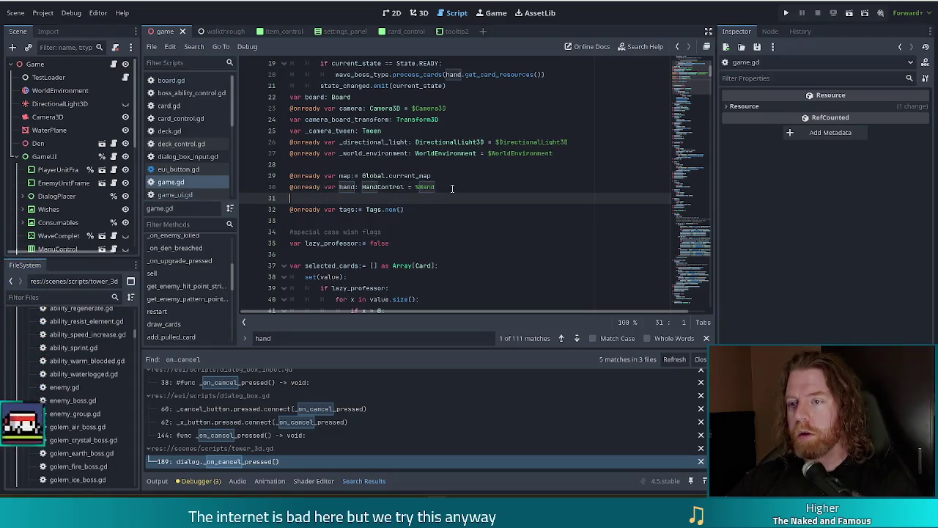
drag(434, 187, 464, 175)
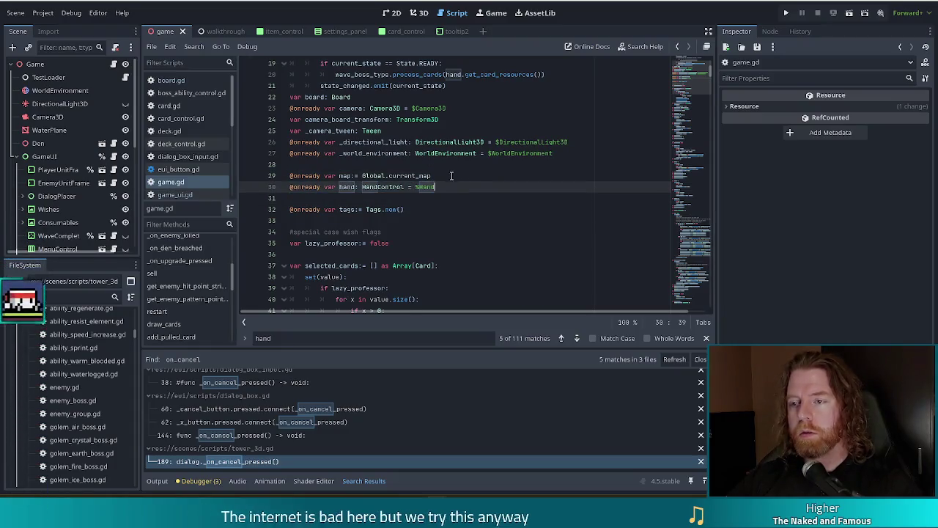
key(ctrl+shift+d)
scroll(73, 198, down, 3)
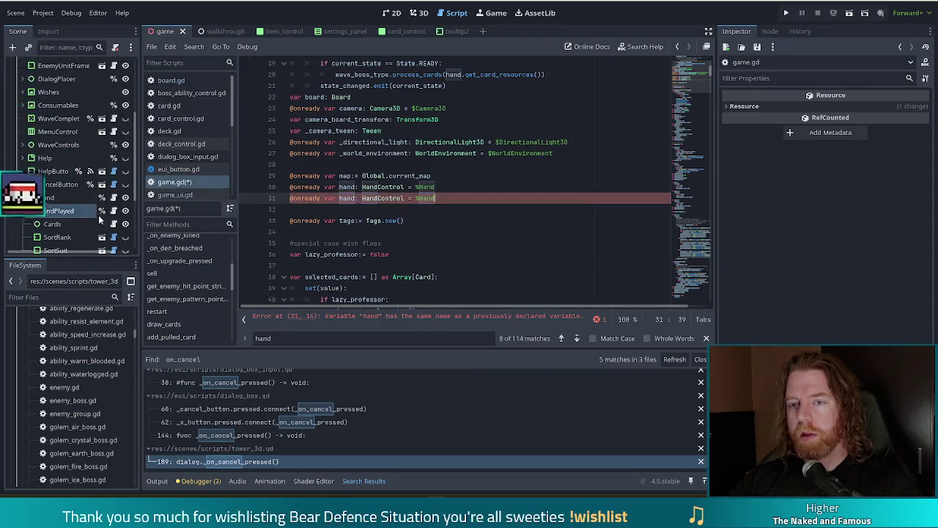
click(357, 198)
text(_palye)
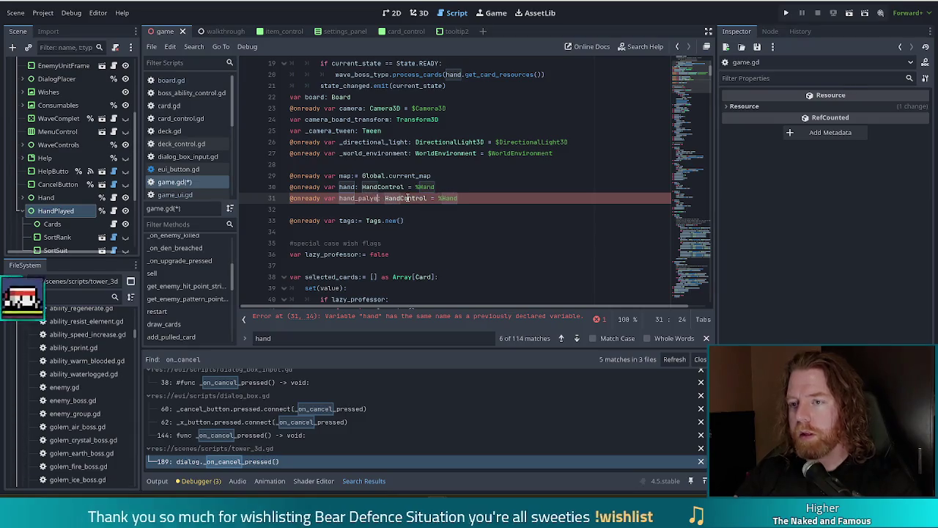
key(BackSpace)
key(BackSpace)
key(BackSpace)
text(layed)
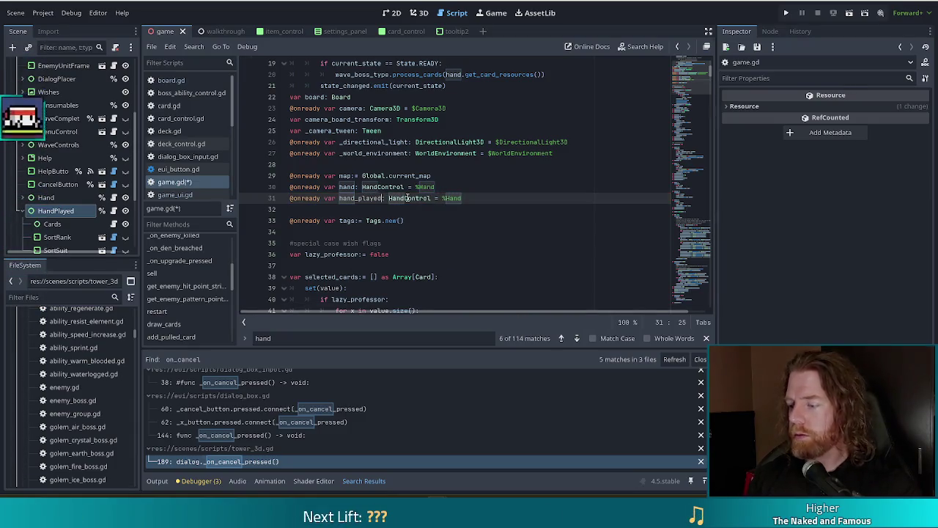
text(Played)
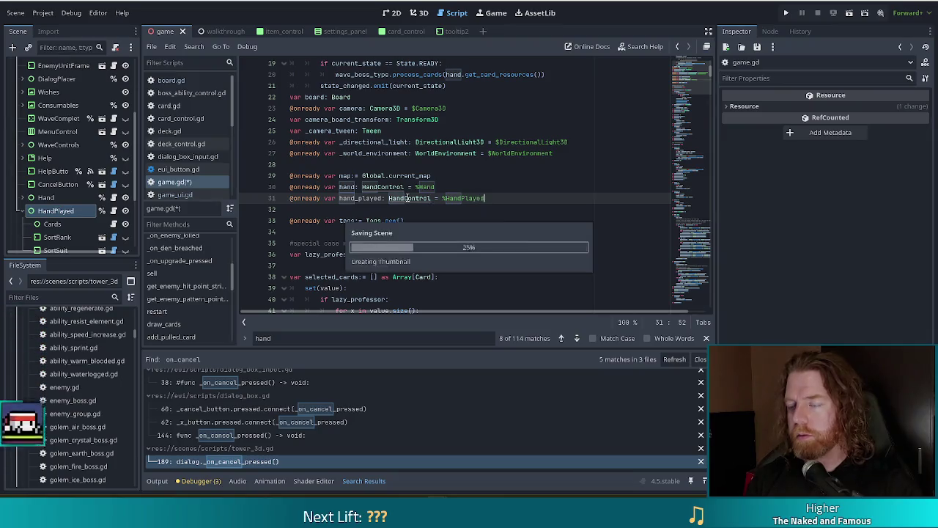
key(ctrl+s)
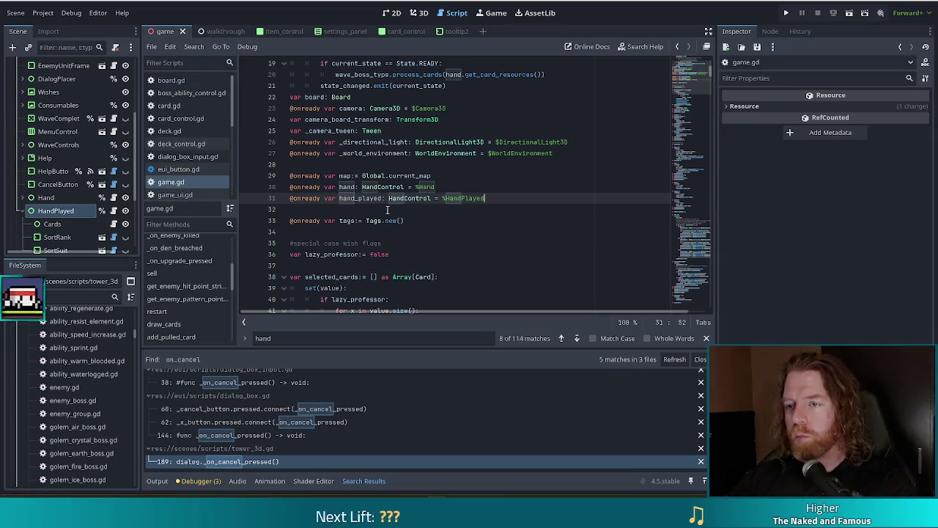
click(381, 198)
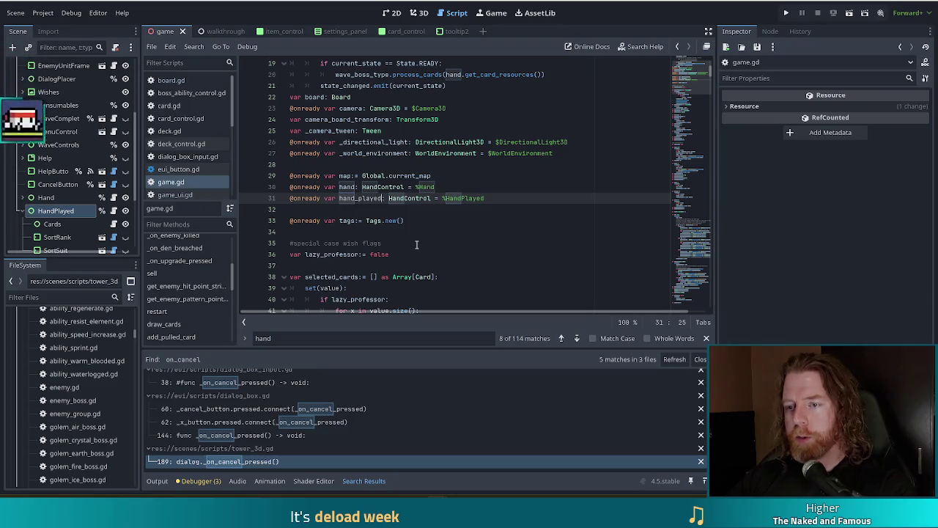
Step: Scroll through game.gd to review the surrounding code
scroll(416, 244, down, 4)
scroll(418, 242, down, 13)
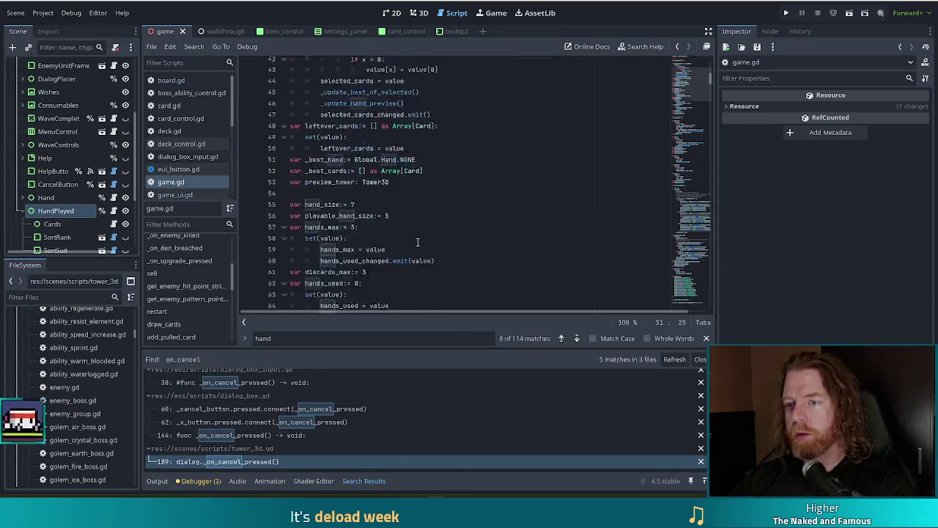
click(397, 200)
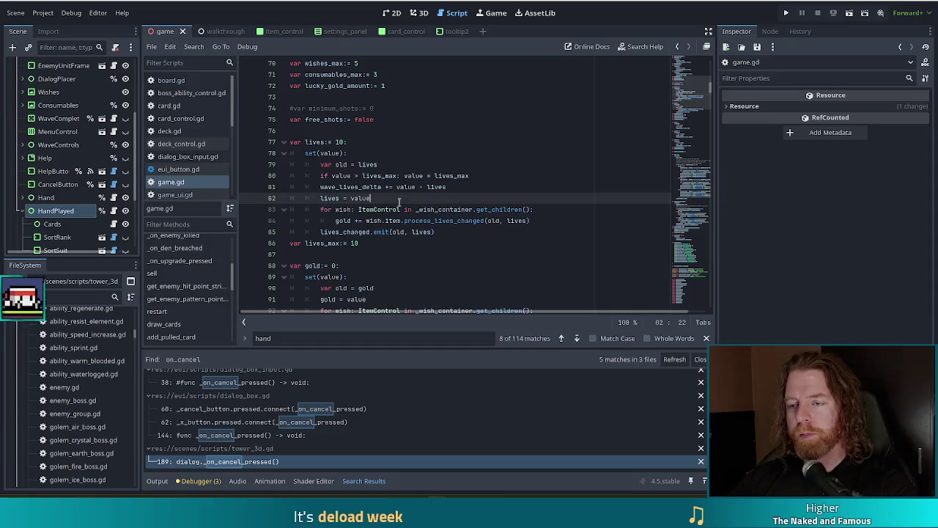
scroll(406, 206, down, 12)
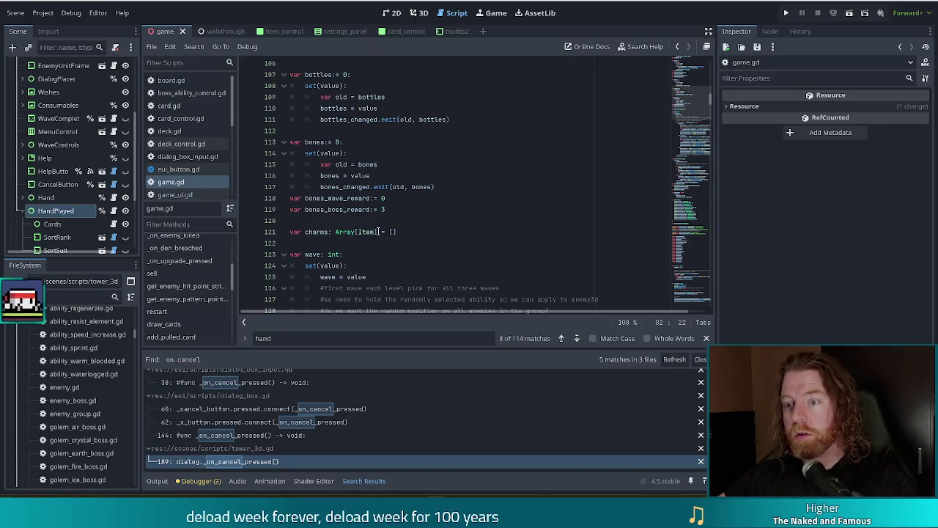
scroll(379, 232, down, 4)
scroll(203, 292, up, 1)
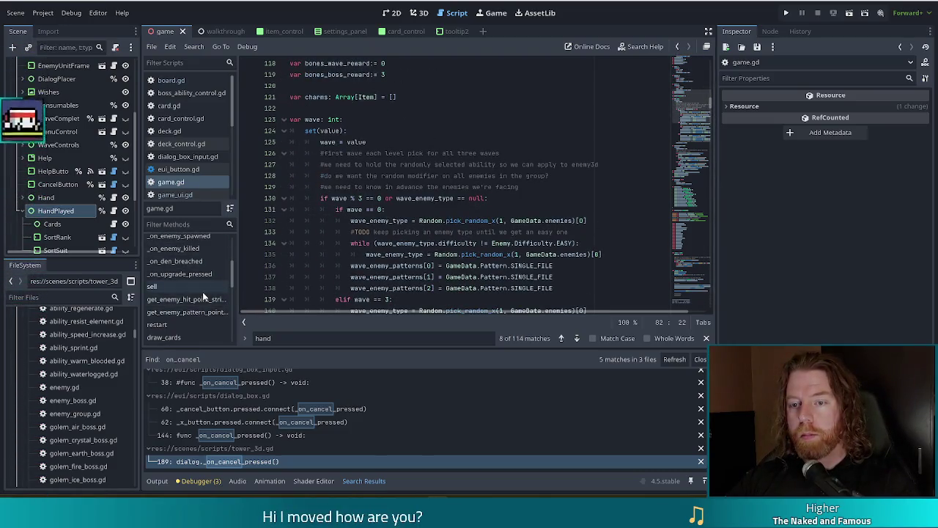
scroll(232, 269, down, 2)
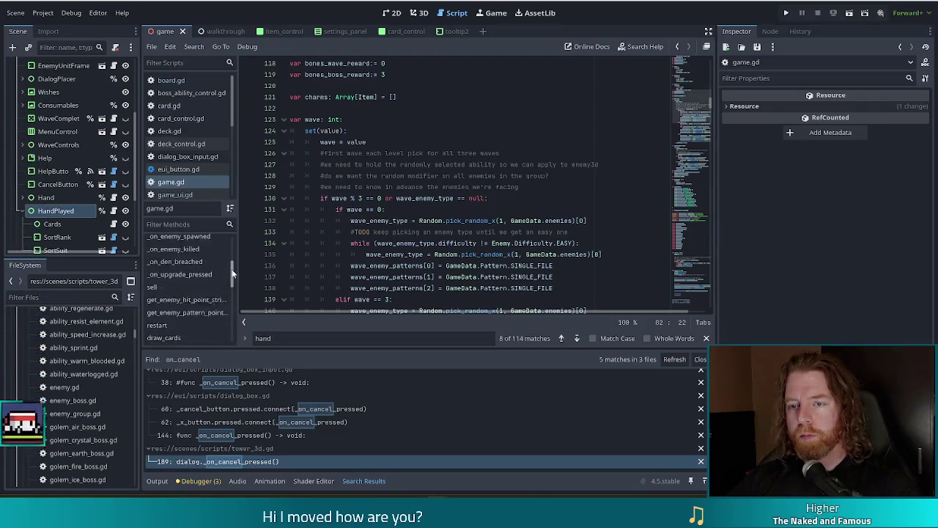
scroll(232, 260, up, 2)
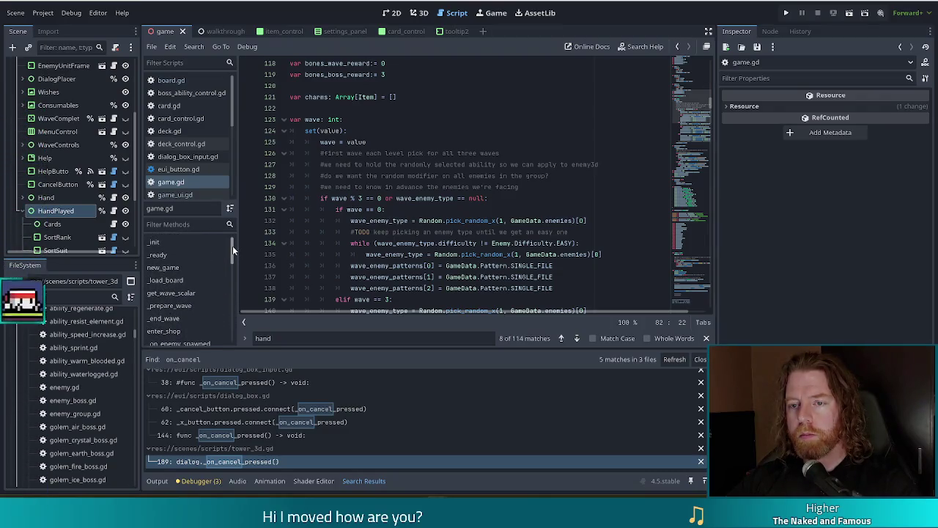
Step: Review new_game's hand.clear() and game_started lines, then search the script for 'draw'
click(180, 266)
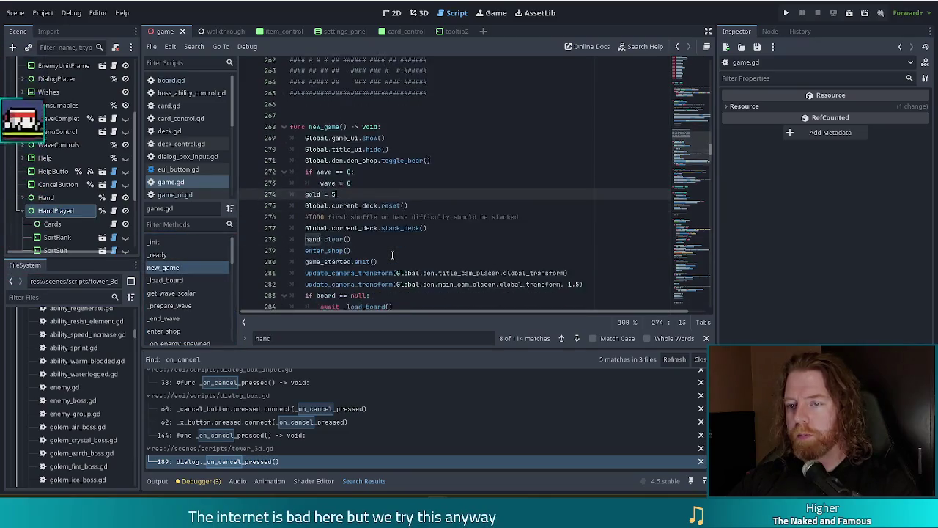
scroll(387, 236, down, 3)
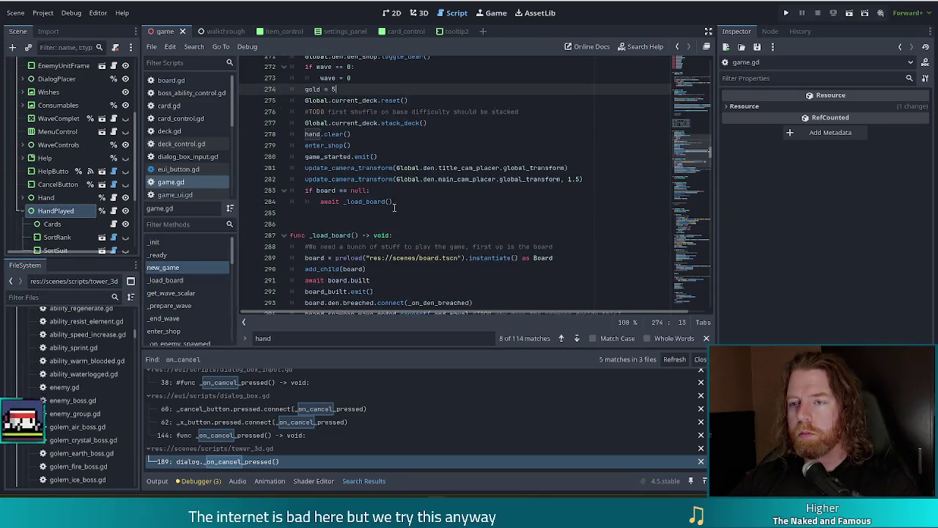
click(396, 157)
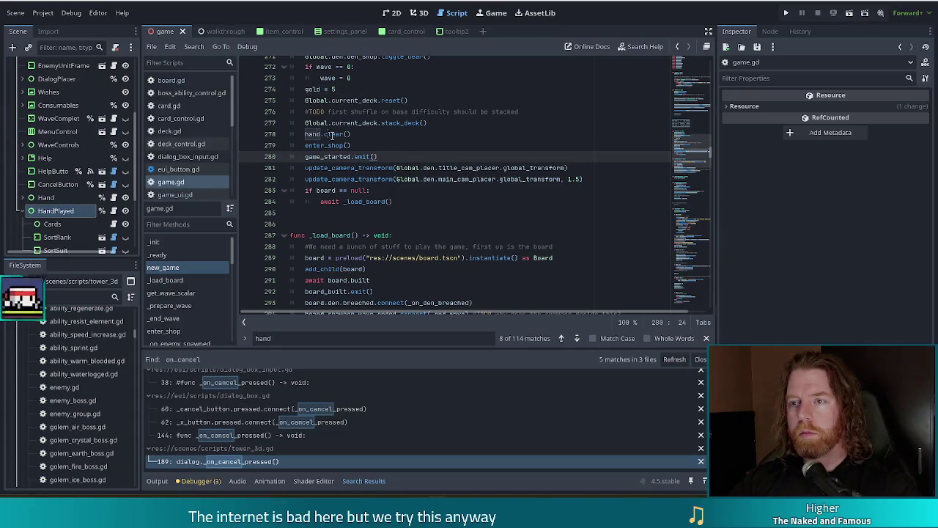
click(352, 111)
click(352, 134)
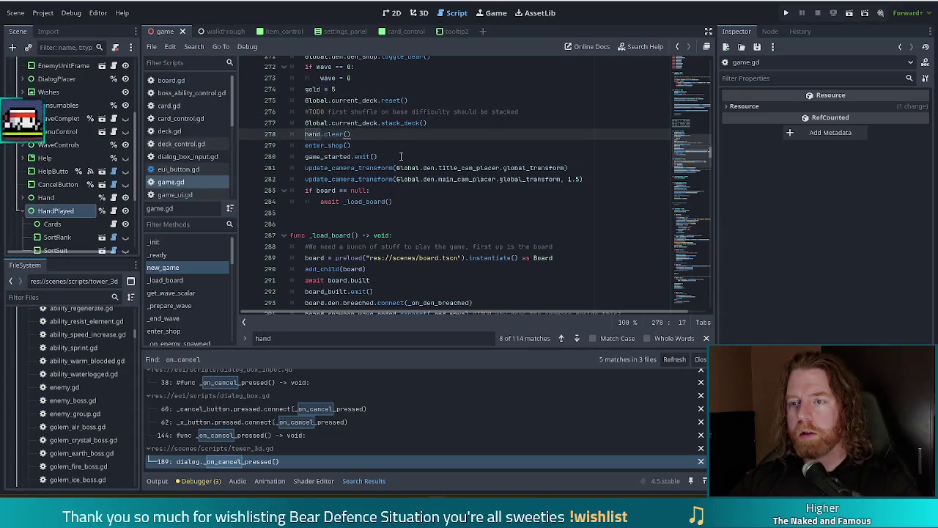
scroll(401, 156, up, 2)
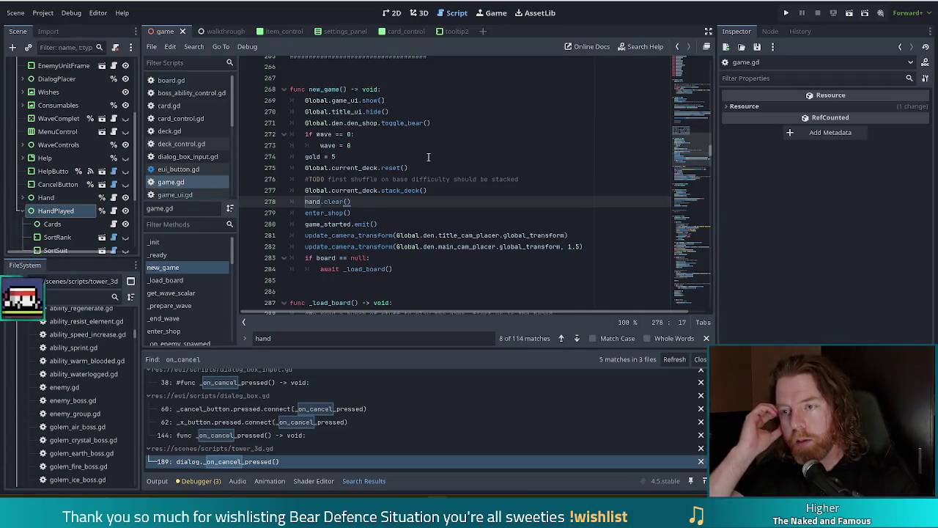
scroll(220, 270, down, 1)
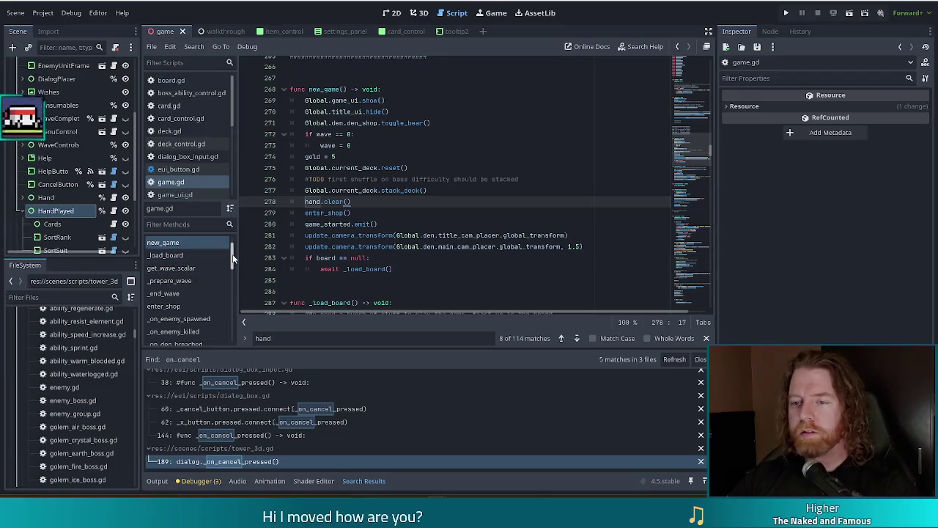
scroll(233, 249, up, 2)
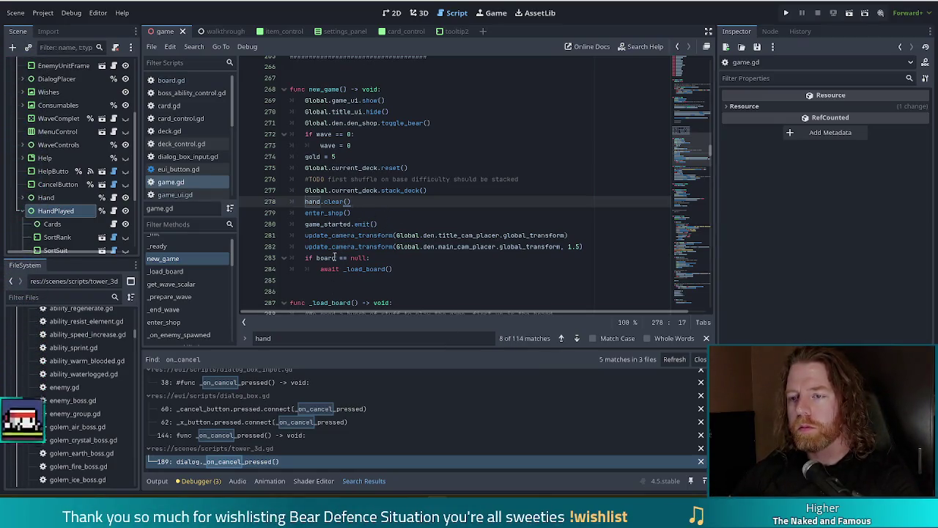
click(377, 224)
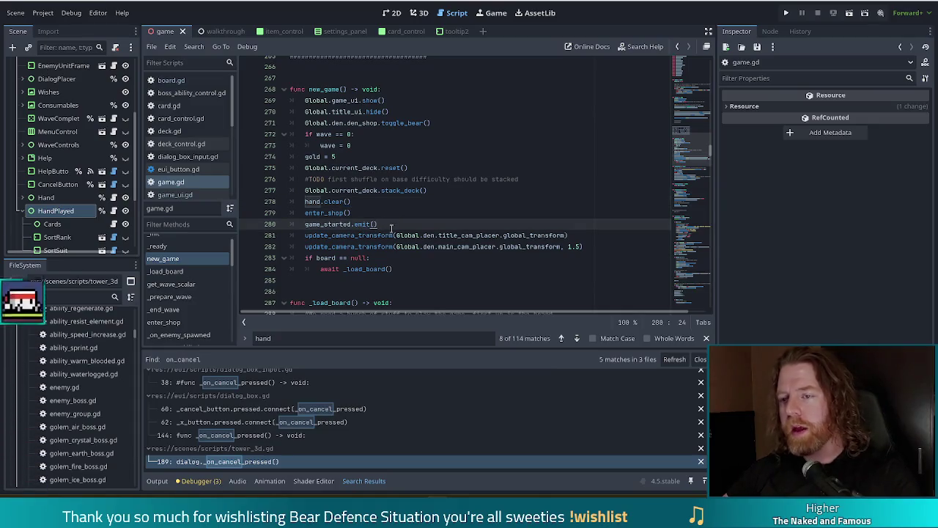
key(ctrl+f)
text(draw)
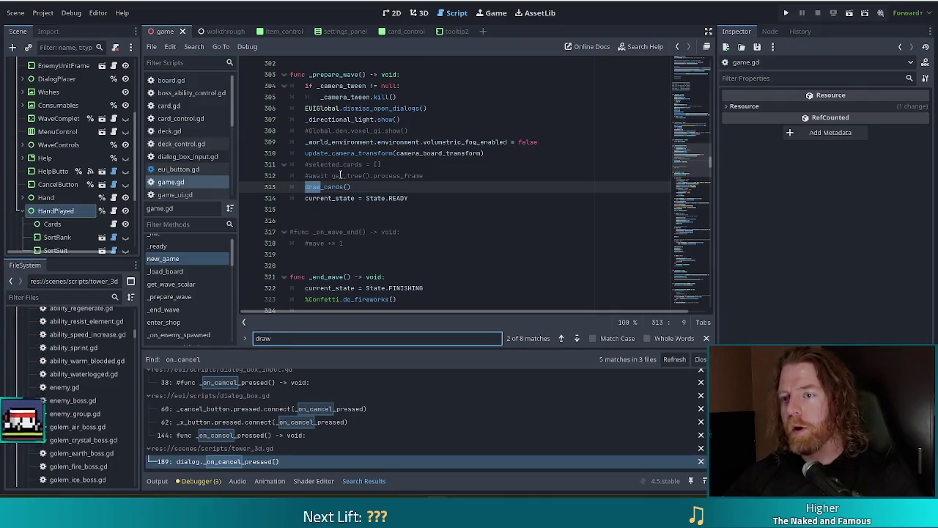
click(328, 187)
ctrl+click(328, 187)
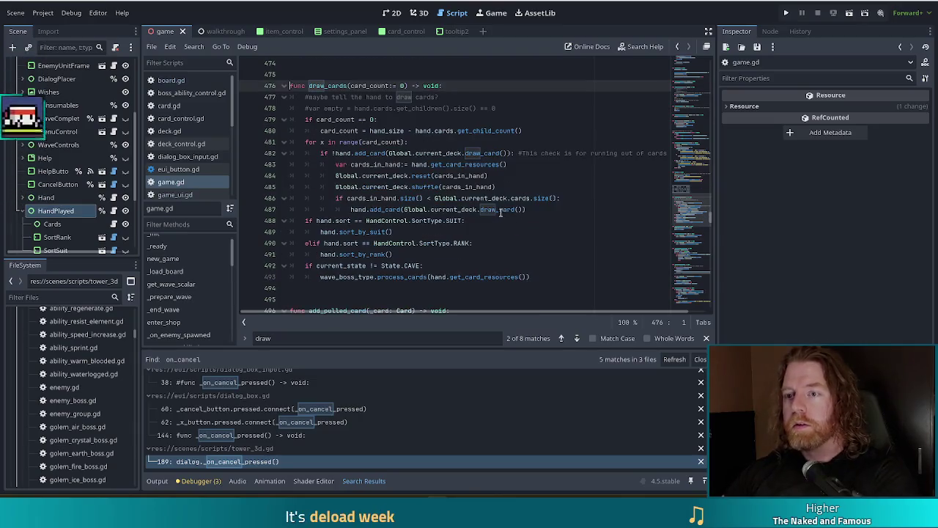
click(387, 153)
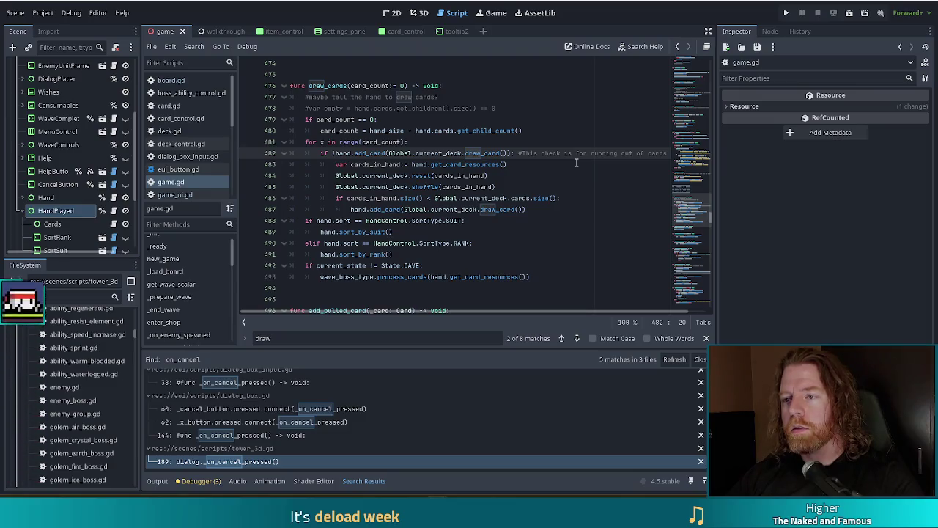
click(425, 141)
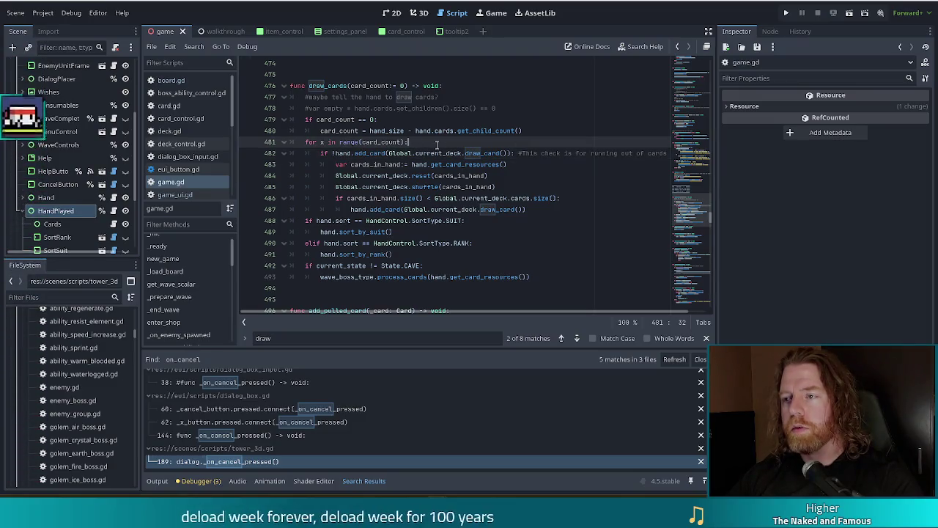
mouse_move(442, 151)
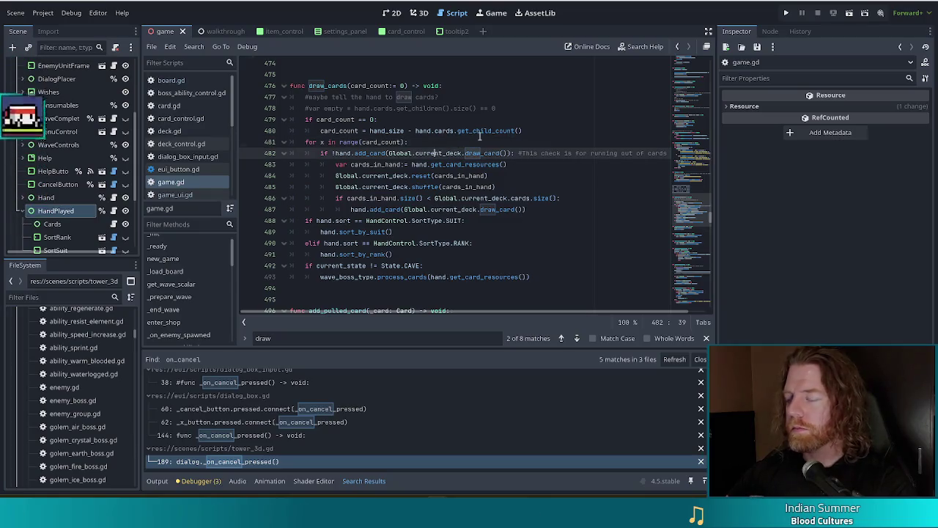
click(592, 130)
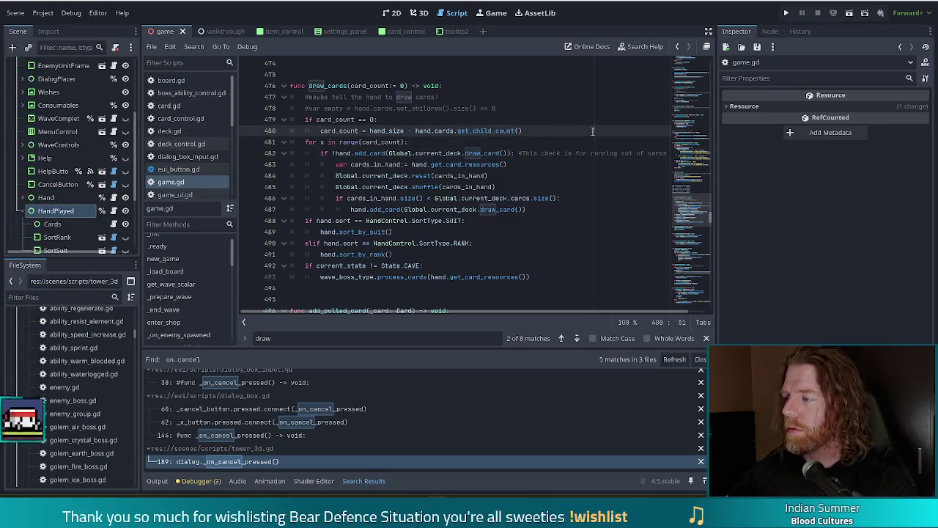
click(490, 143)
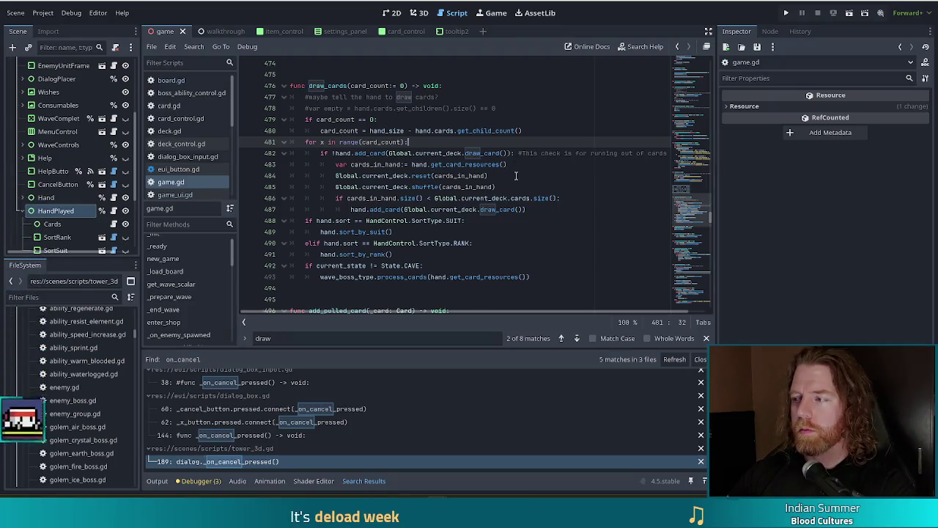
mouse_move(548, 202)
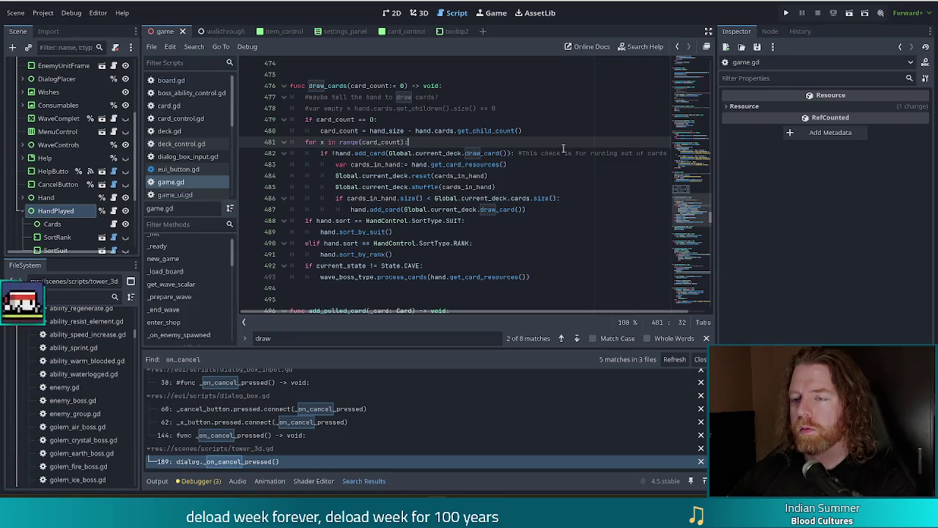
click(476, 87)
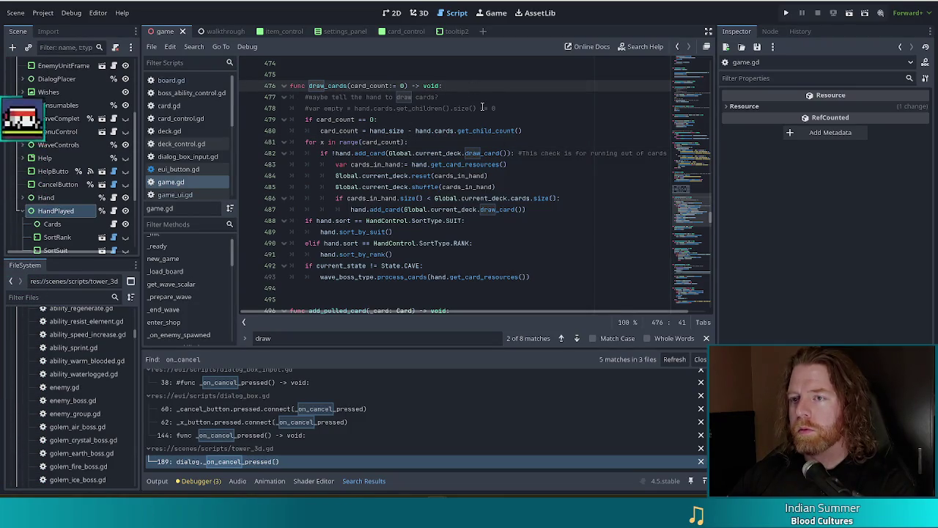
Step: Open a new first line in draw_cards starting with hand_played.add_card(
key(Return)
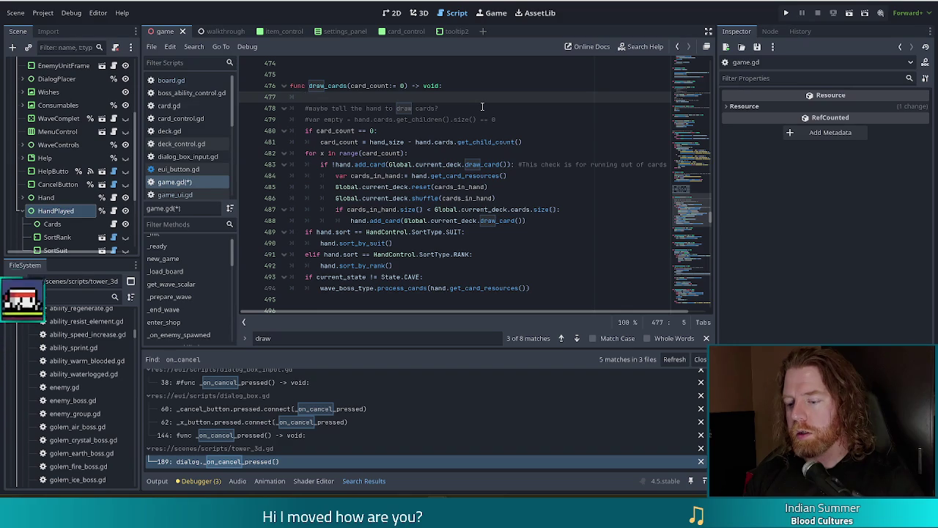
text(p=)
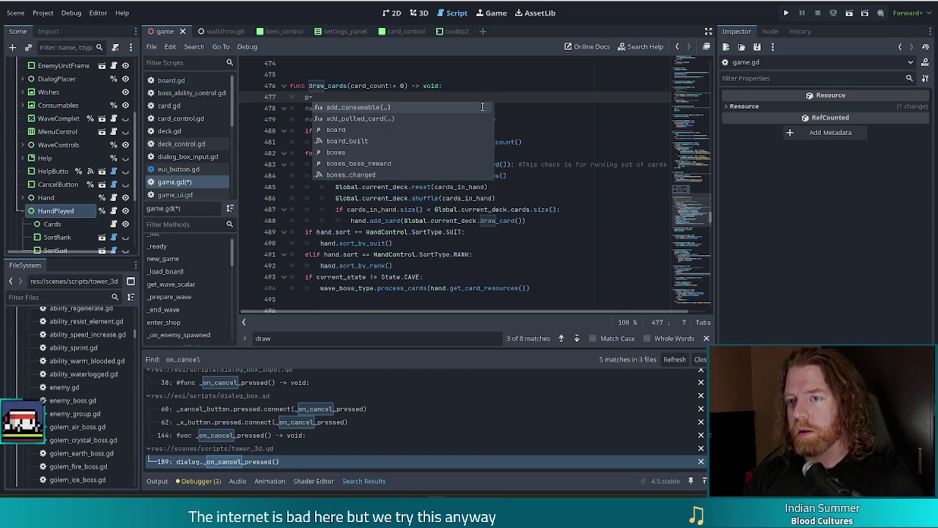
key(BackSpace)
text(H_played)
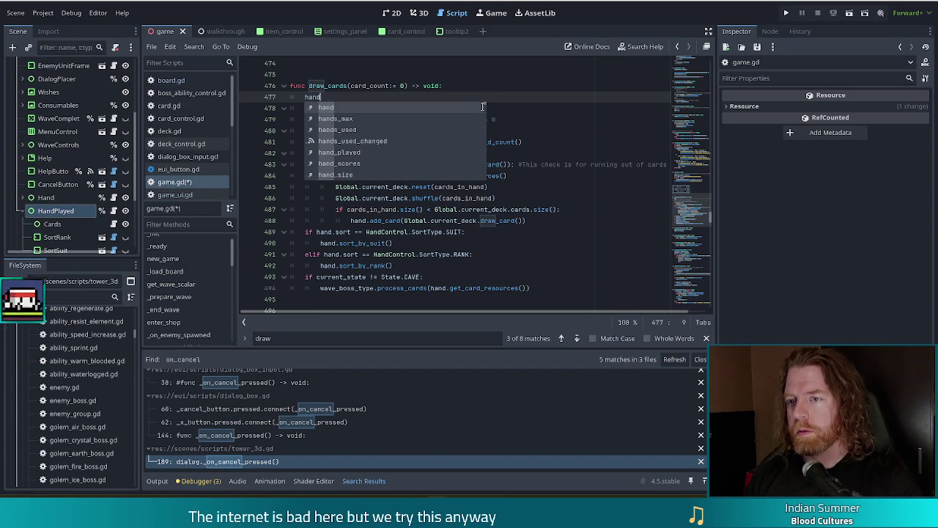
text(.)
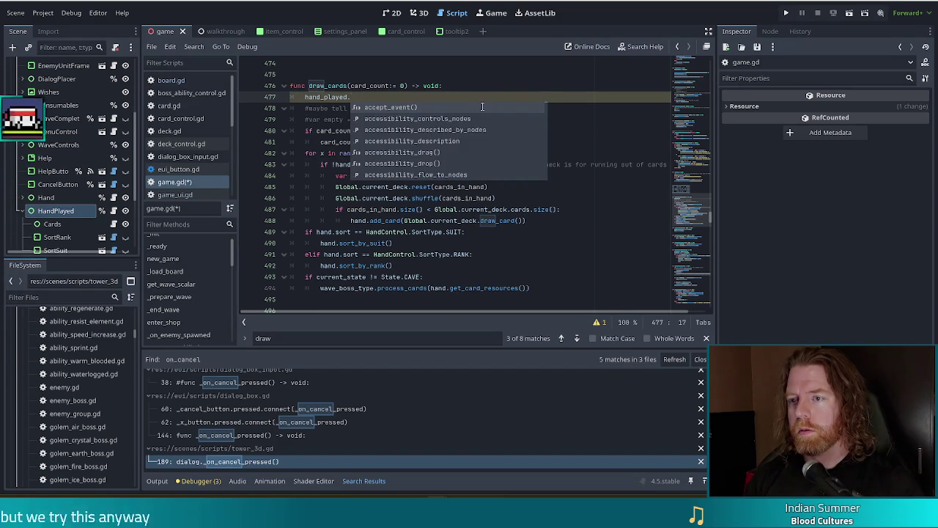
text(add_car)
key(Return)
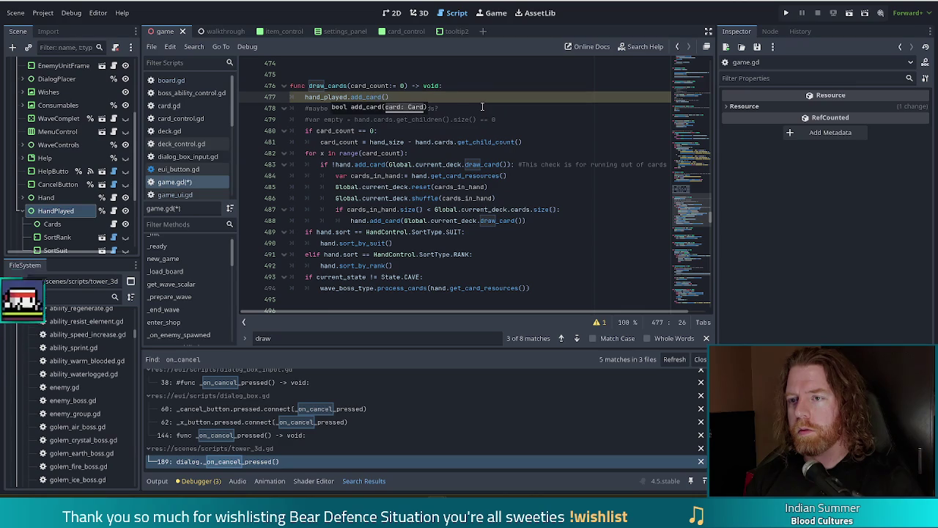
Step: Complete the argument as Global.current_deck.draw_card() and save the script
text(Globale.)
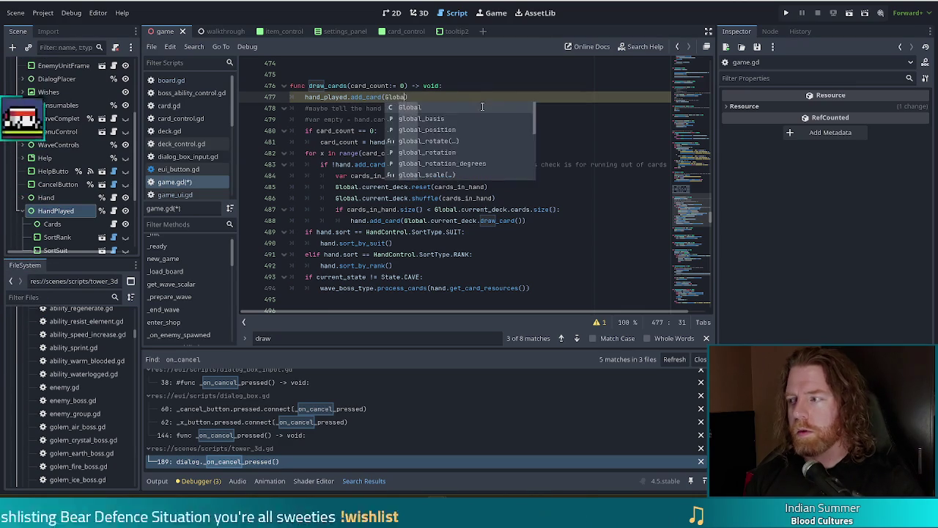
key(BackSpace)
key(BackSpace)
text(.current_deck)
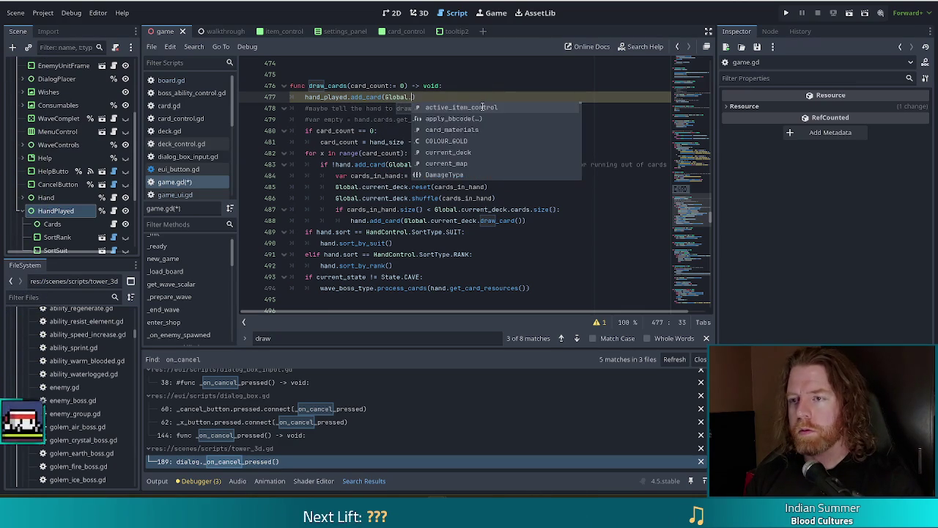
text(.)
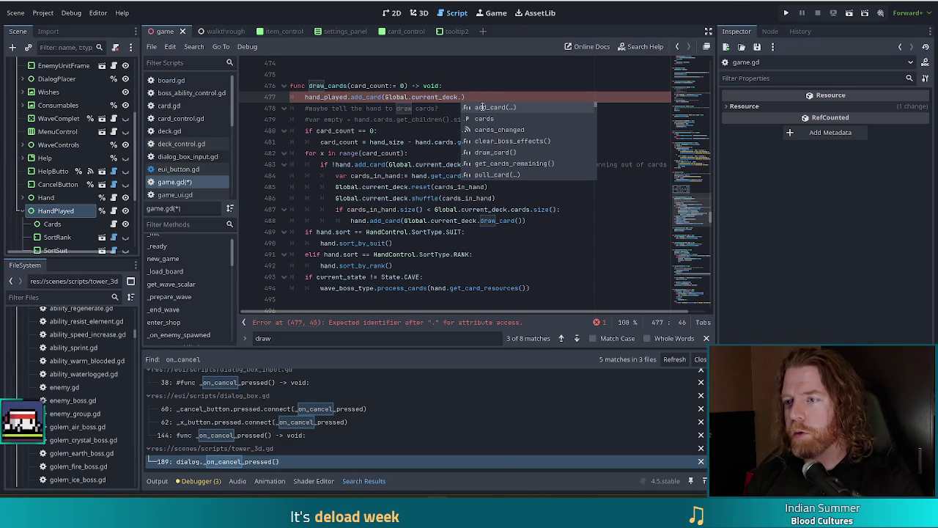
key(Escape)
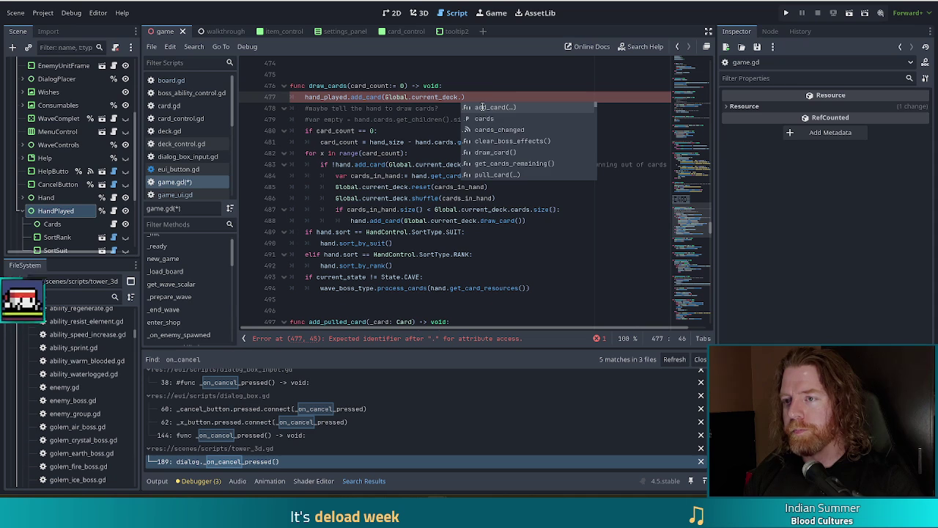
key(Escape)
text(draw)
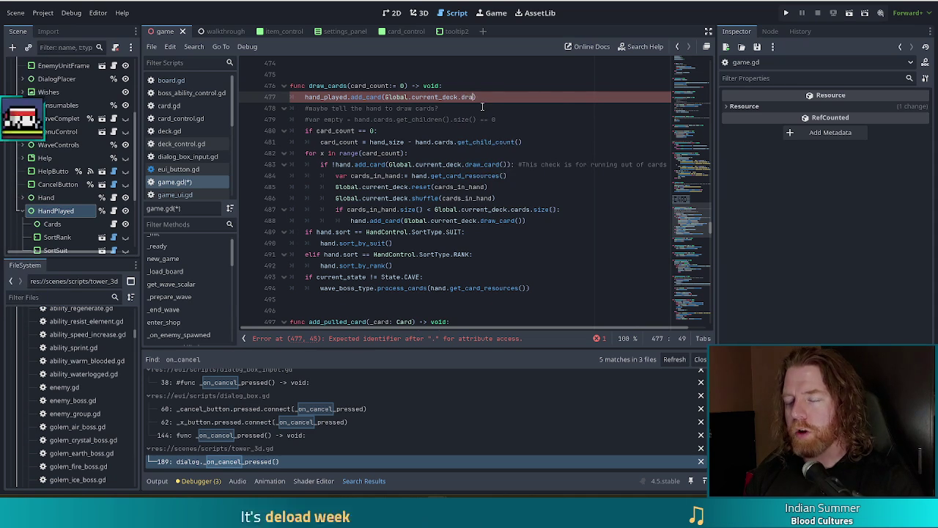
key(Return)
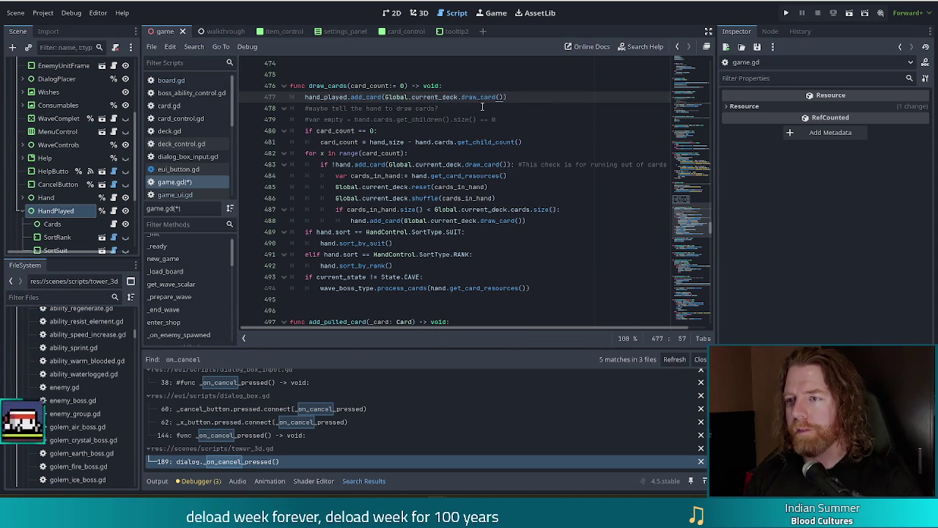
key(ctrl+s)
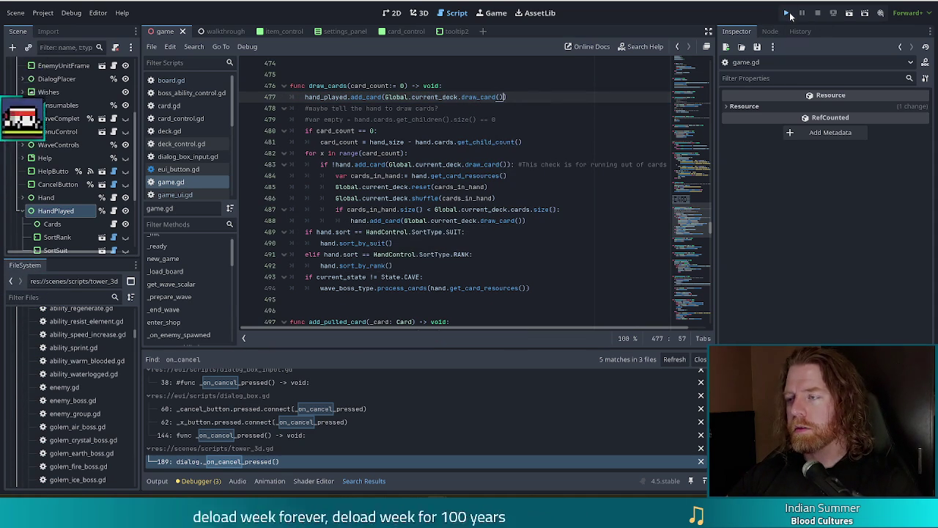
Step: Run the project and start a NEW GAME to check the drawn card on the board
click(786, 12)
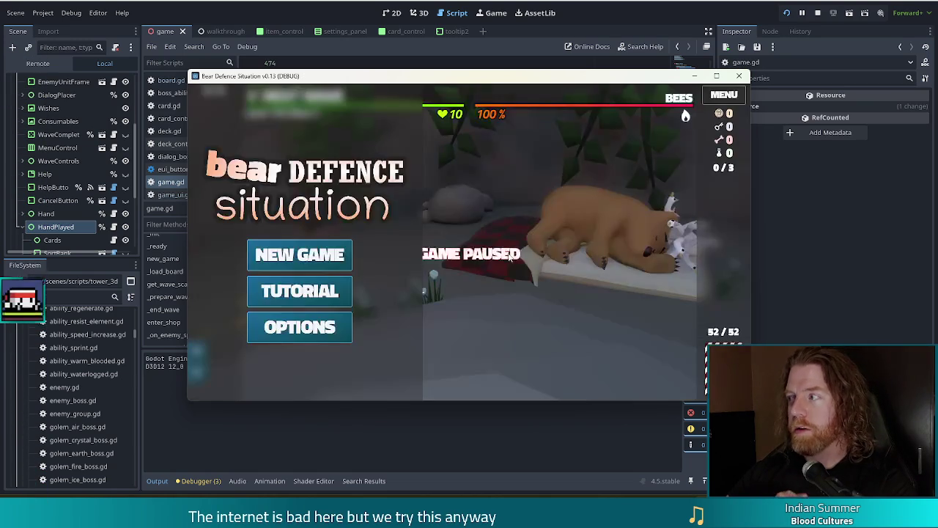
click(308, 253)
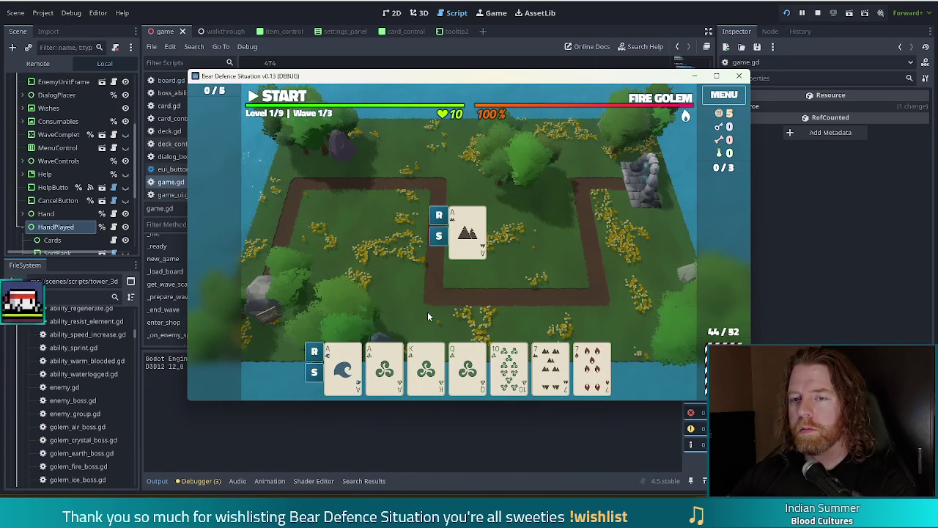
scroll(62, 167, down, 3)
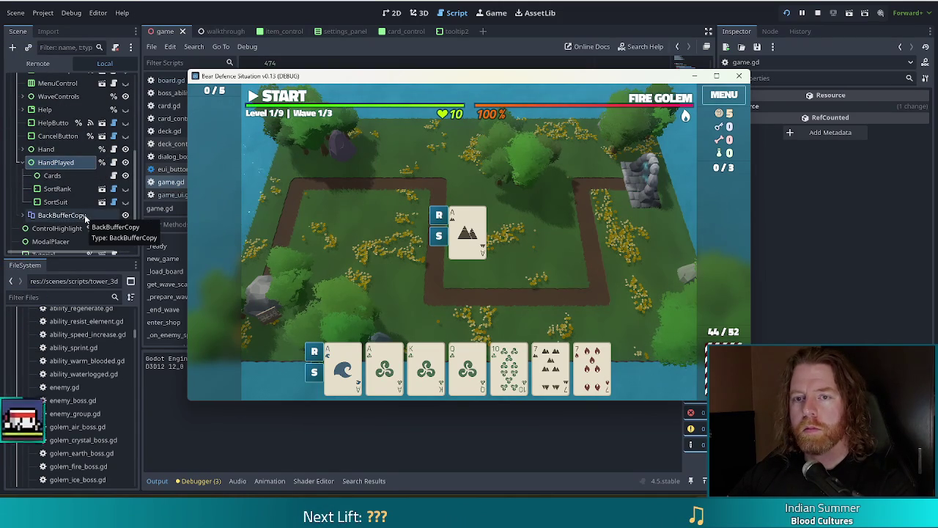
Step: Return to the editor and open the hand_control.gd script
click(127, 192)
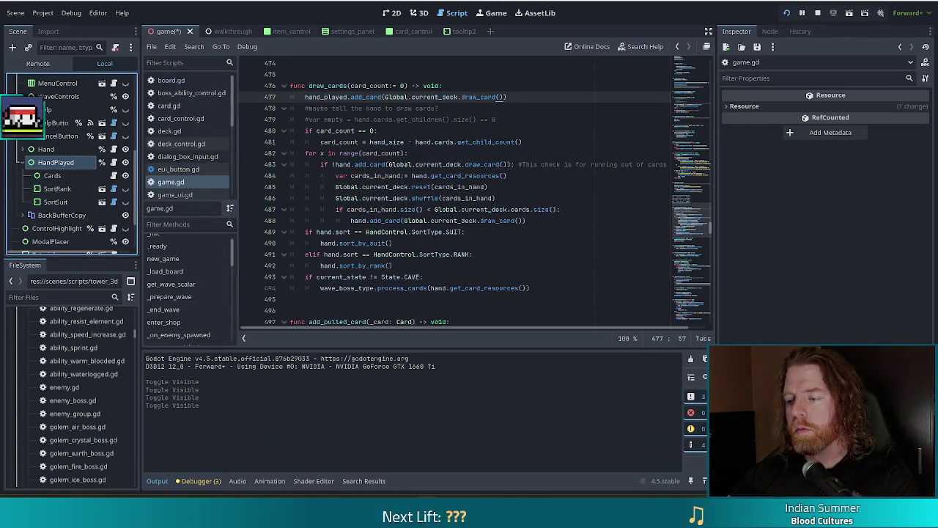
key(alt+Tab)
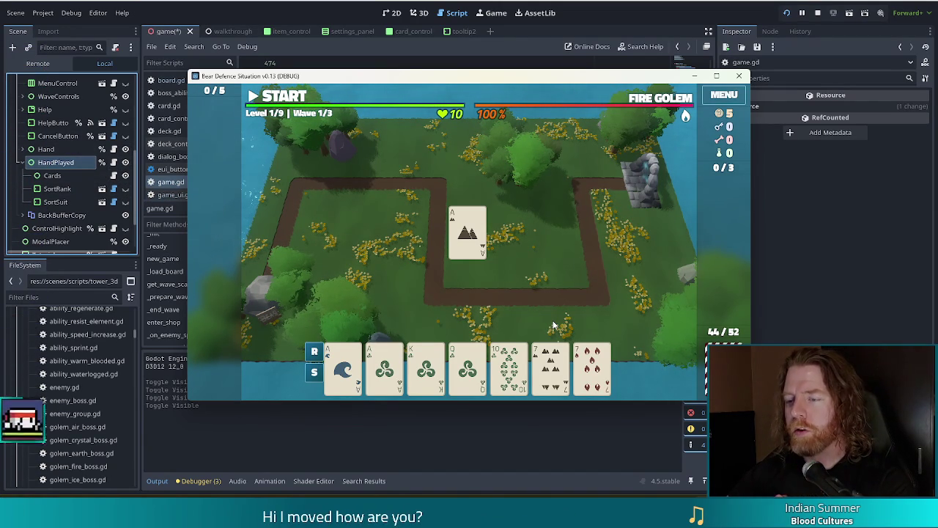
mouse_move(452, 220)
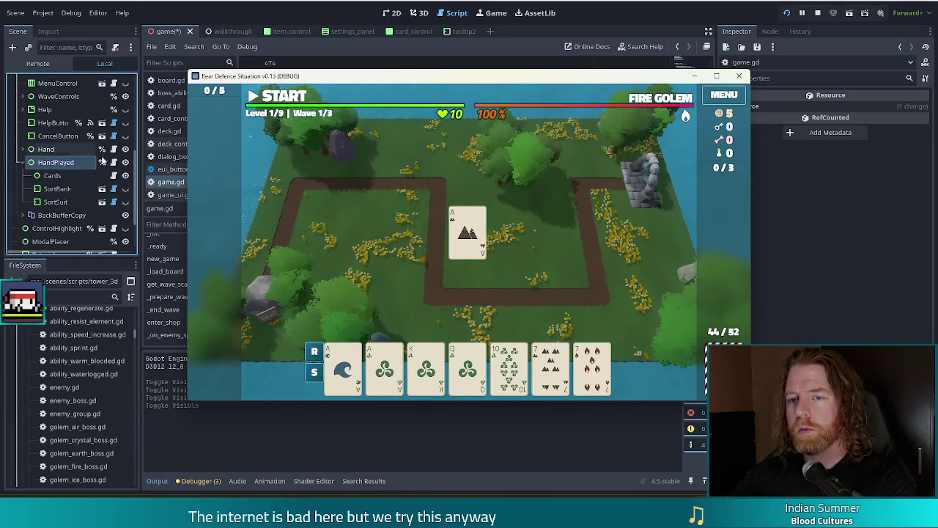
click(114, 162)
Step: Search hand_control.gd for 'rank_button.show' to find where the rank button is shown
click(445, 164)
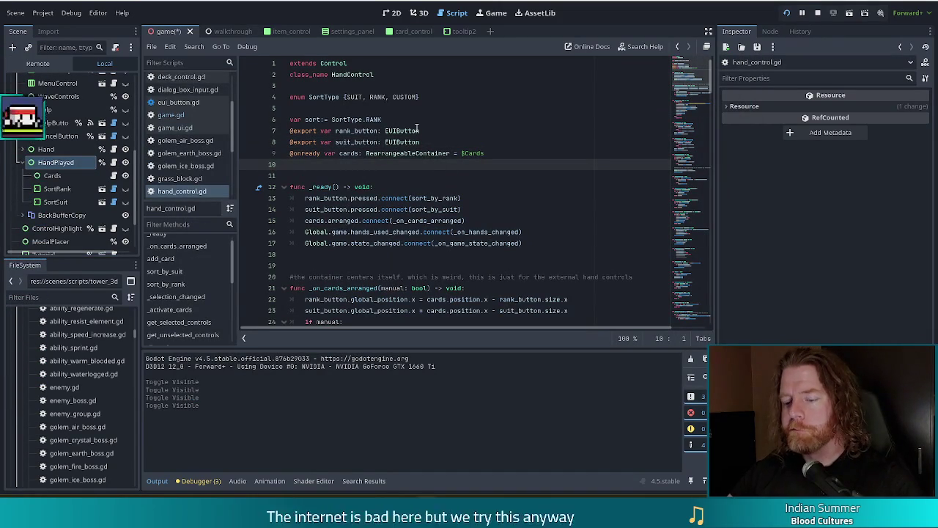
key(ctrl+f)
text(rank_button.show)
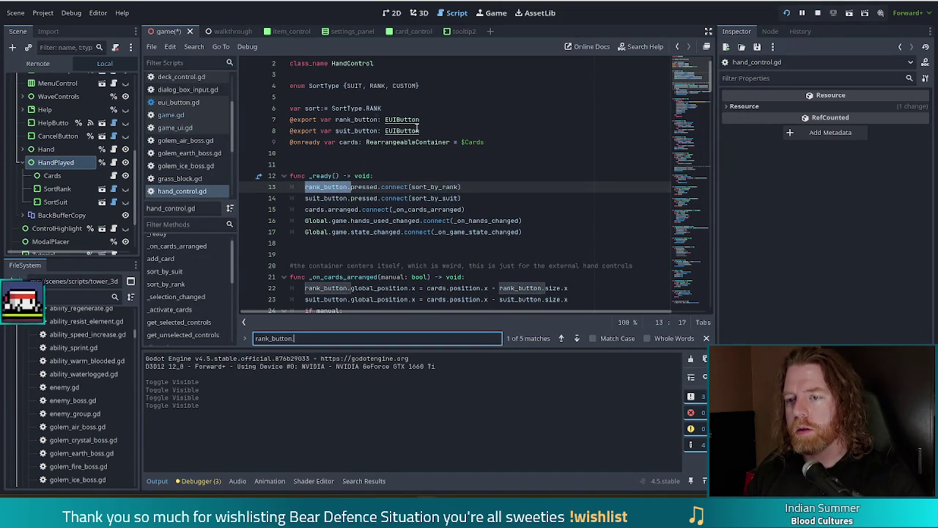
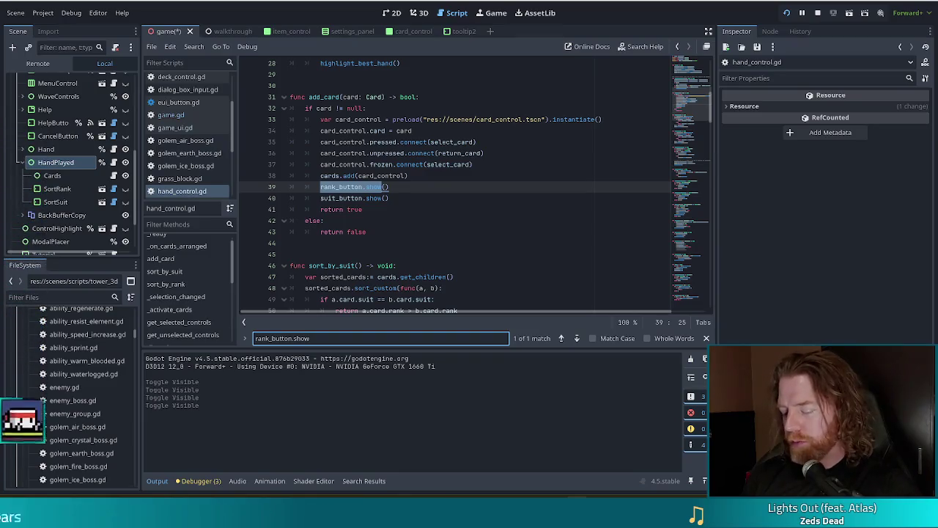
Step: Set the Modulate alpha of SortRank and SortSuit to 0 and save the scene
click(513, 187)
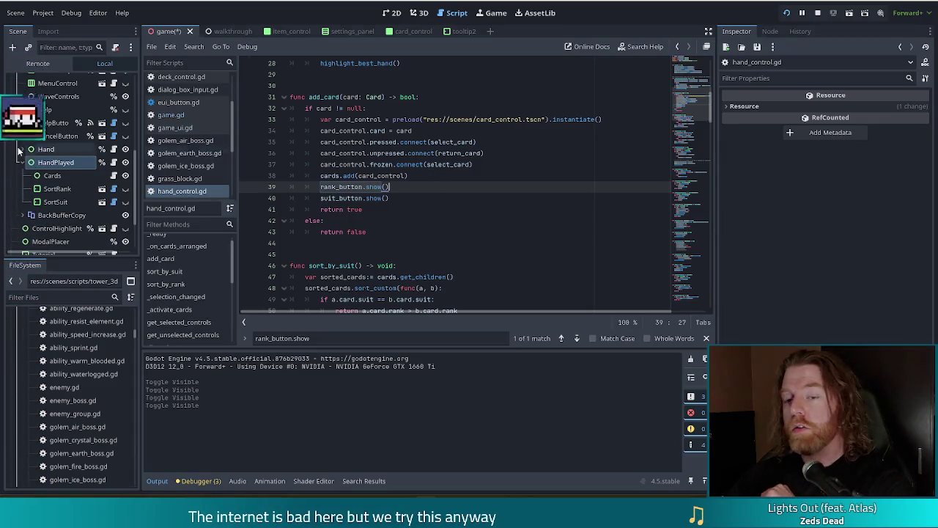
click(64, 190)
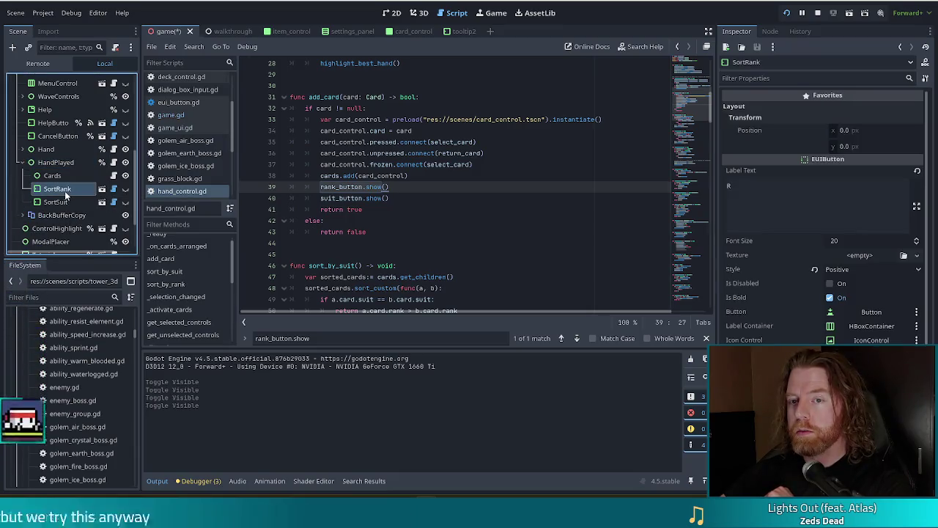
ctrl+click(55, 202)
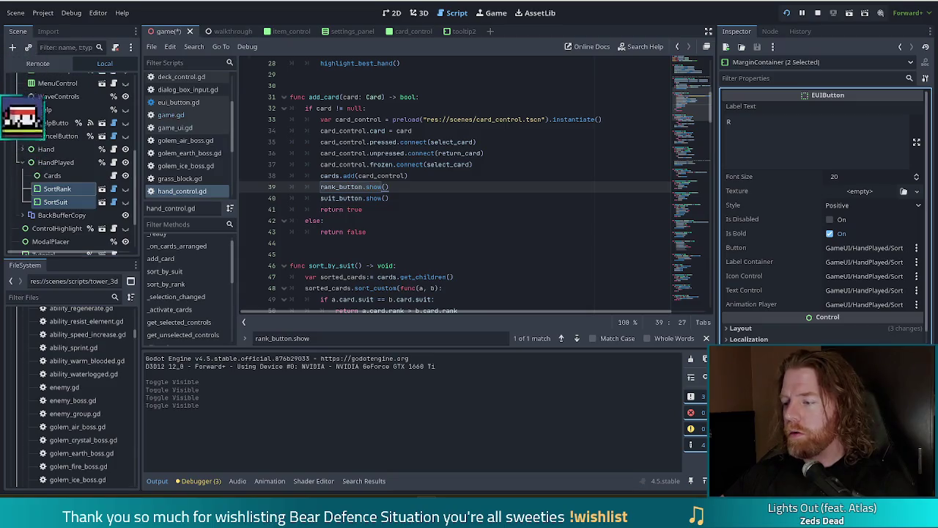
scroll(775, 226, down, 5)
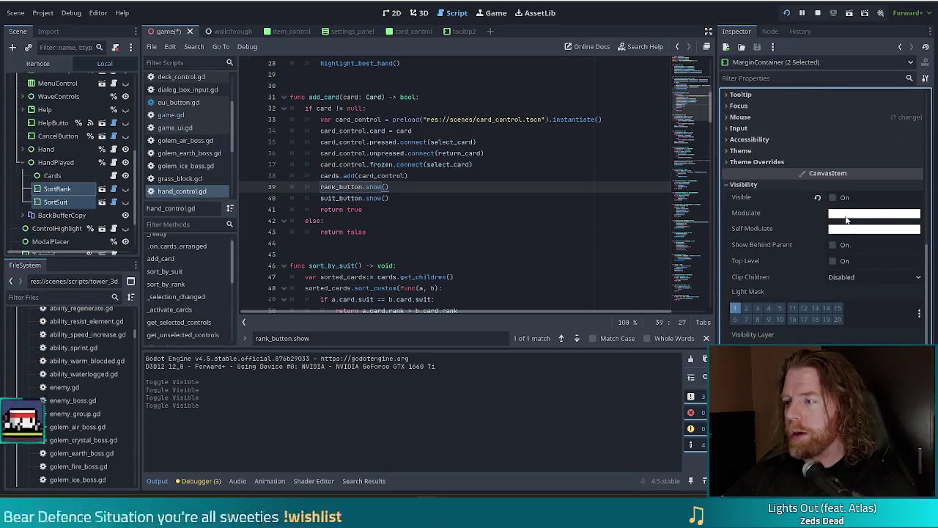
click(845, 213)
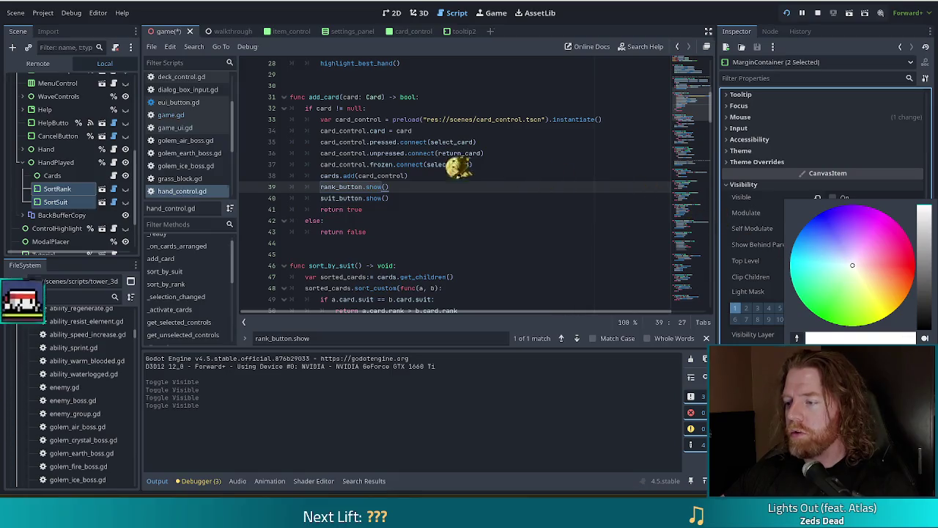
click(620, 20)
key(ctrl+s)
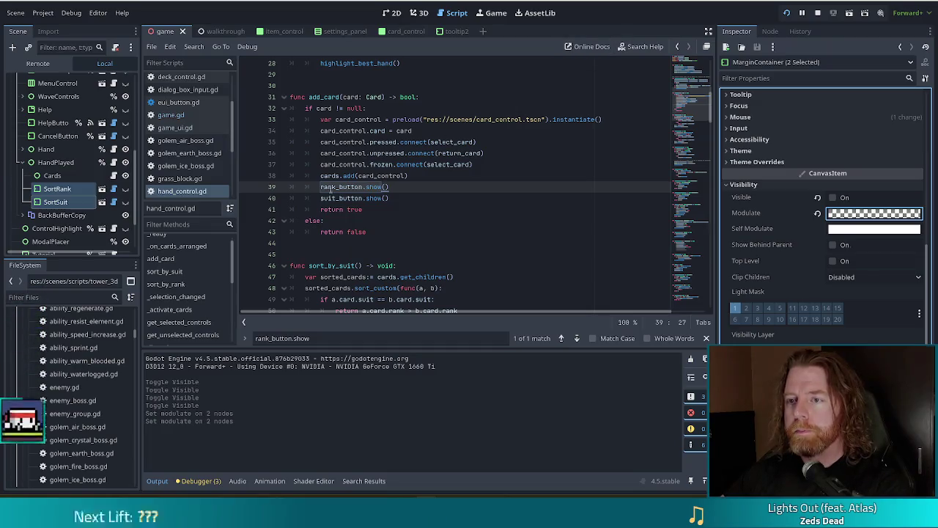
Step: Return to the end of the cards.add(card_control) line in hand_control.gd
scroll(420, 196, up, 4)
scroll(420, 197, down, 4)
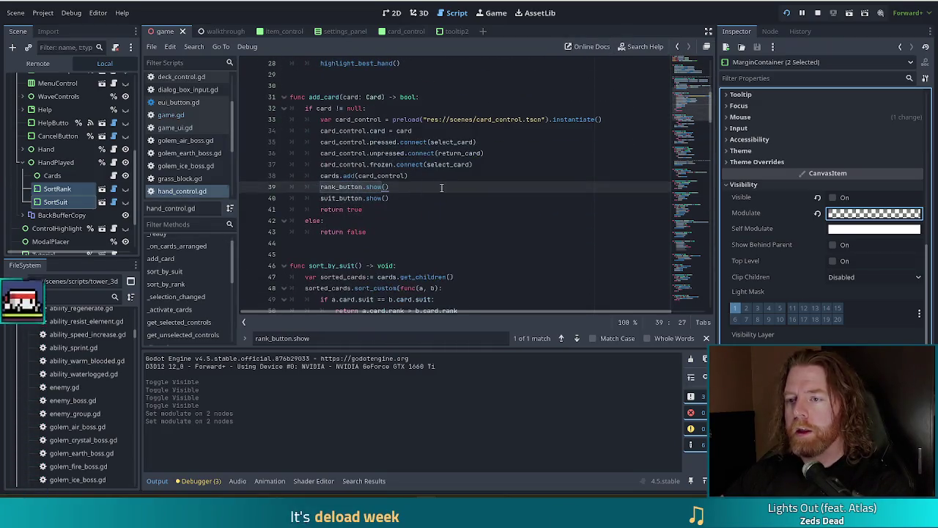
click(418, 176)
Step: Add a '#TODO hand_played set these to modulate transparent…' comment below cards.add and save
key(Return)
text(#TODO hand)
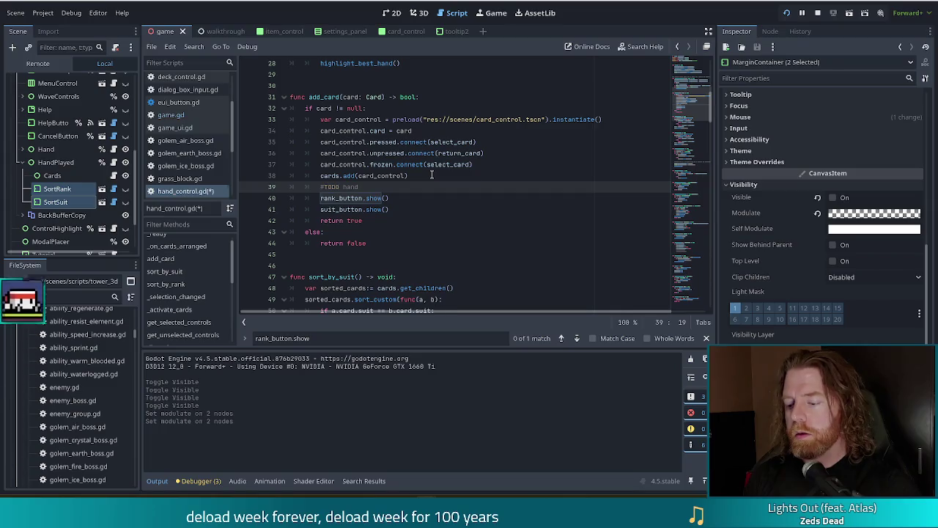
text(_pla)
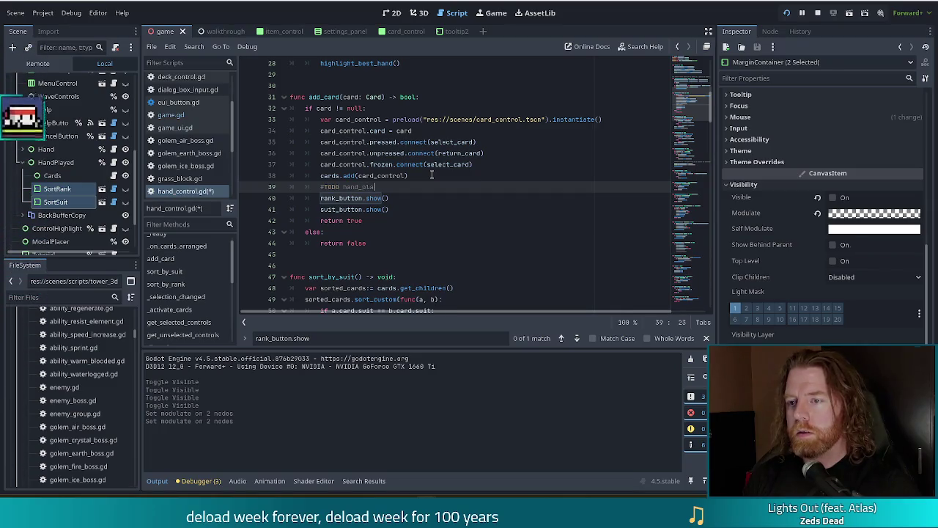
text(yed set this )
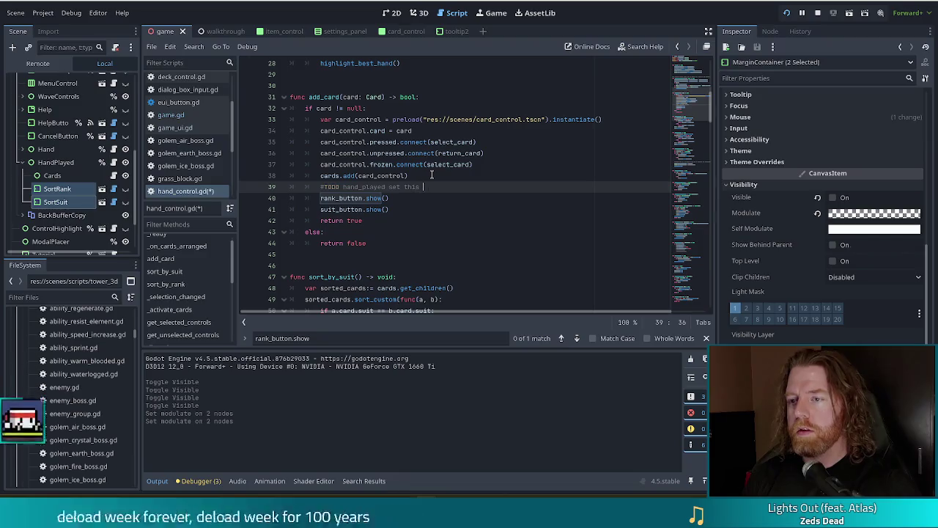
key(BackSpace)
key(BackSpace)
key(BackSpace)
text(ese to modul)
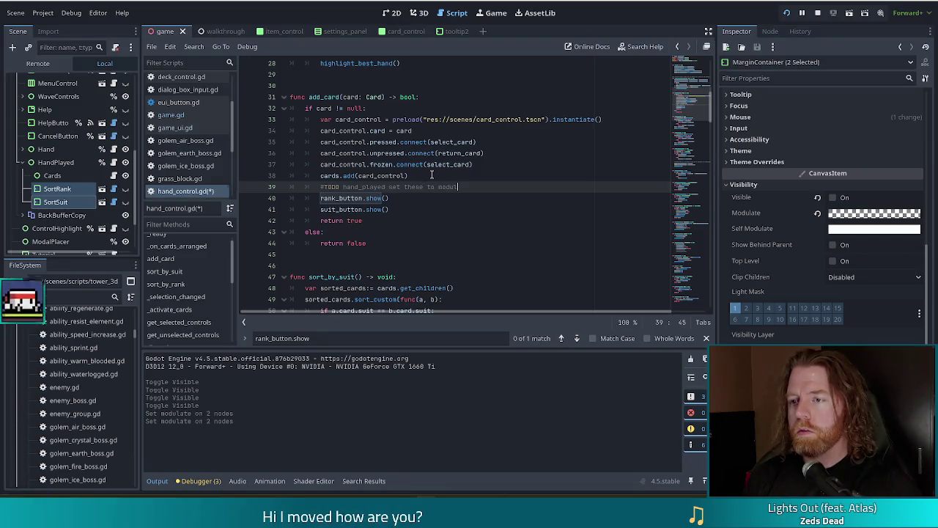
text(ate transparent because I a)
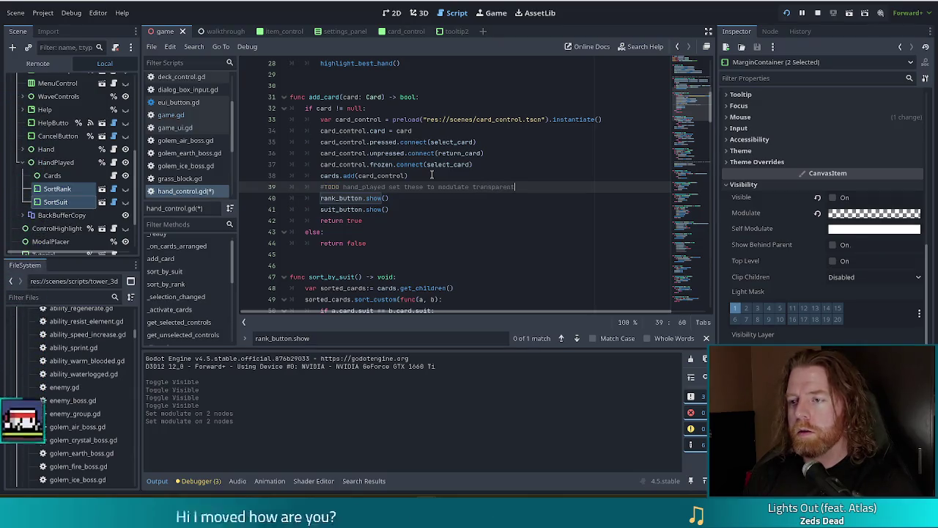
text(m a hack)
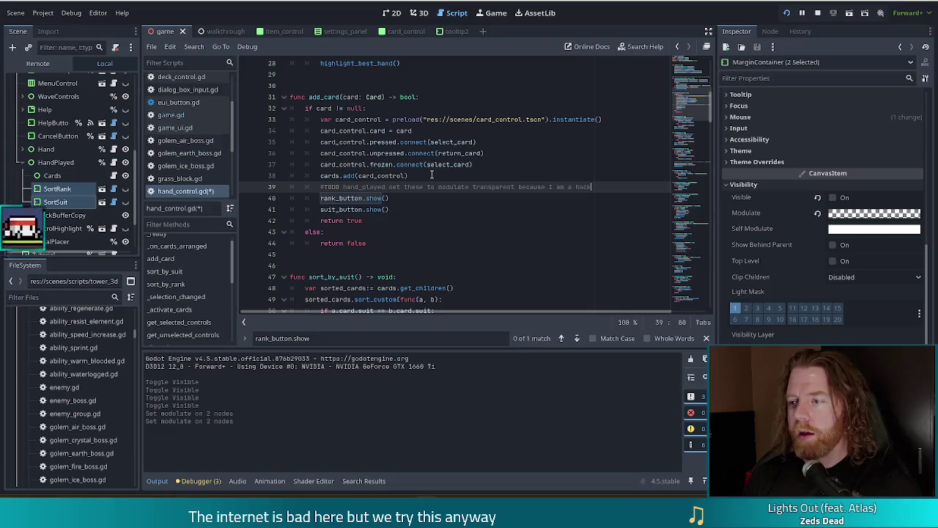
key(ctrl+s)
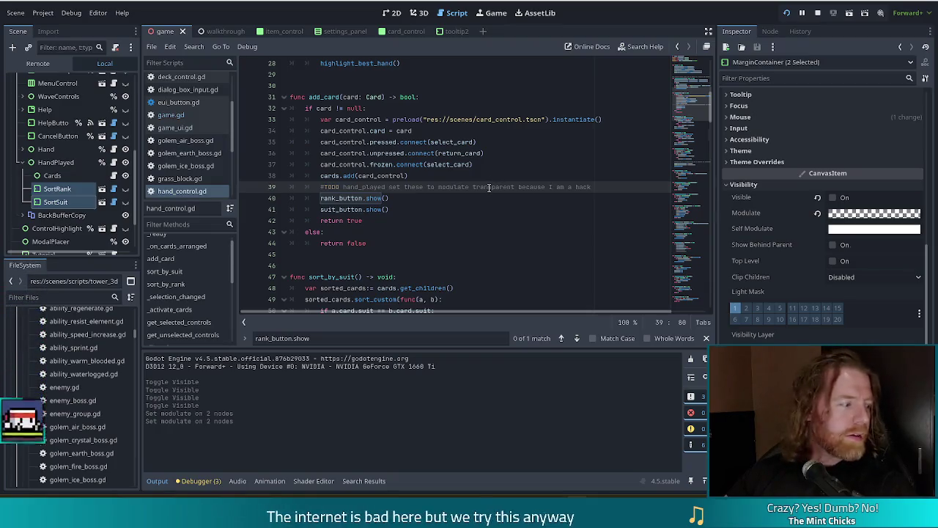
click(434, 220)
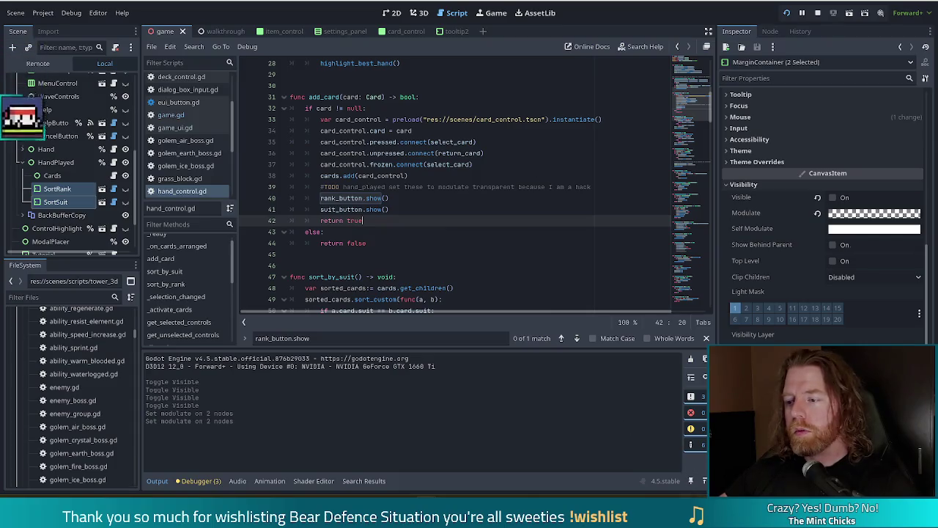
key(F5)
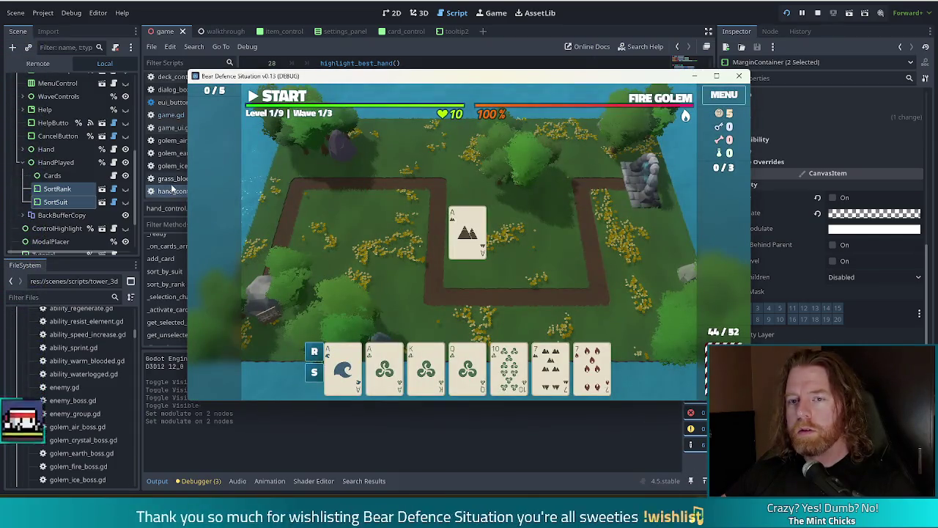
click(125, 205)
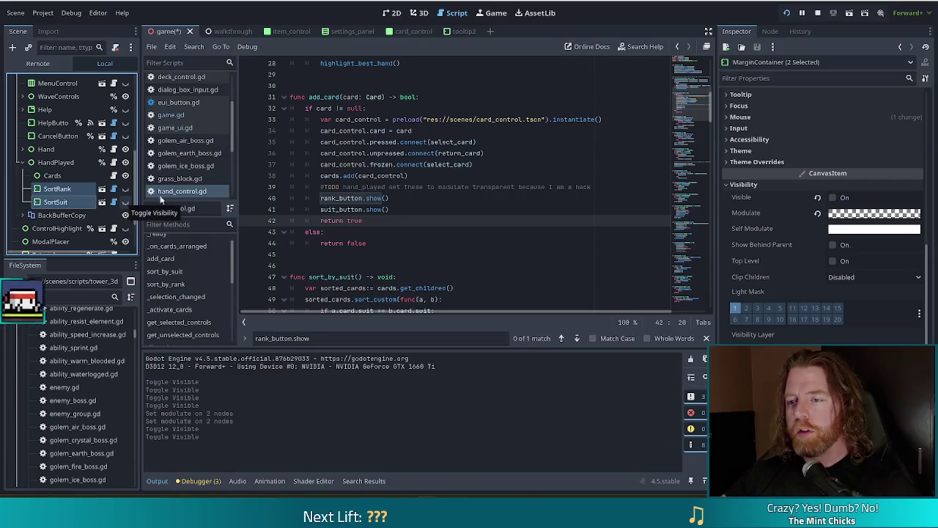
key(F5)
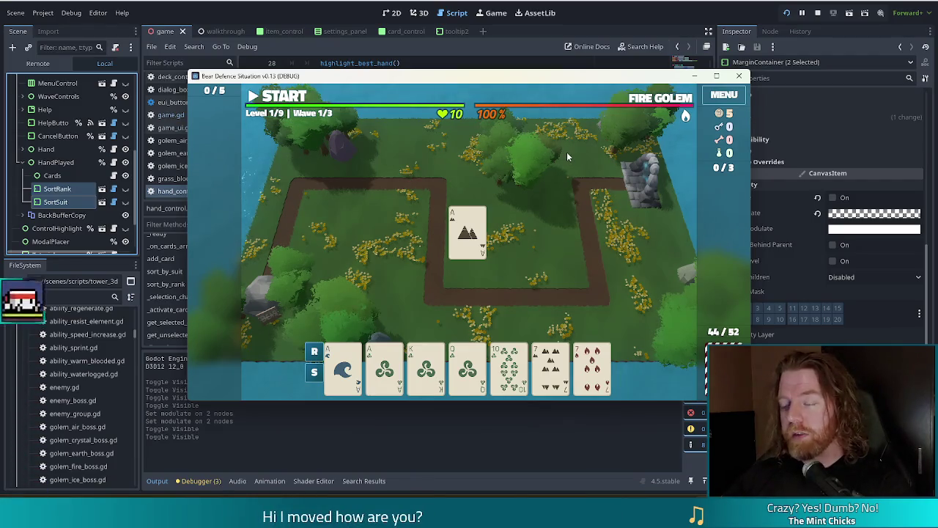
mouse_move(478, 227)
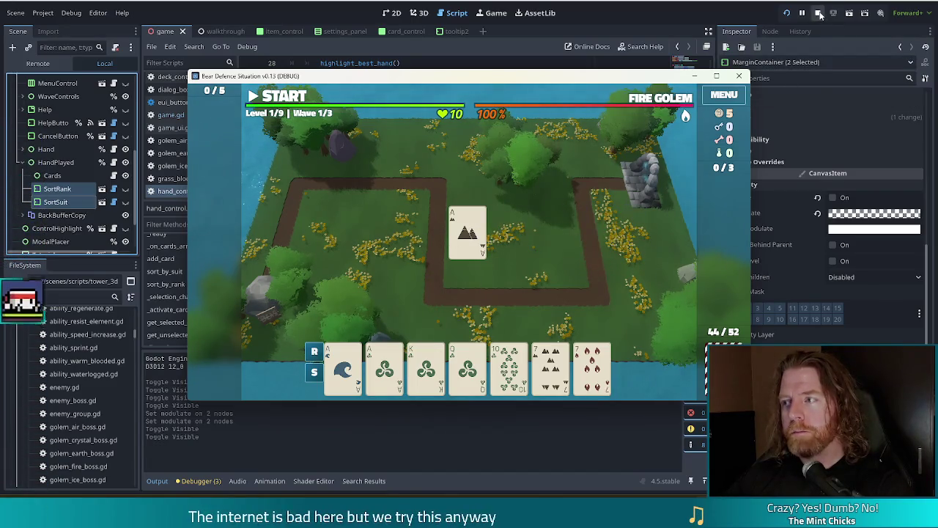
click(817, 12)
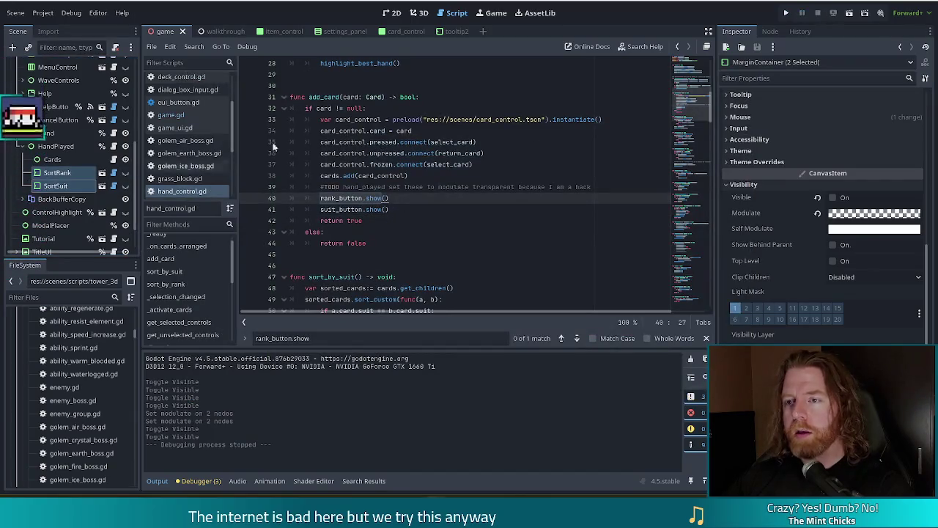
Step: In game.gd, delete the hand_played.add_card line at the start of draw_cards
click(172, 115)
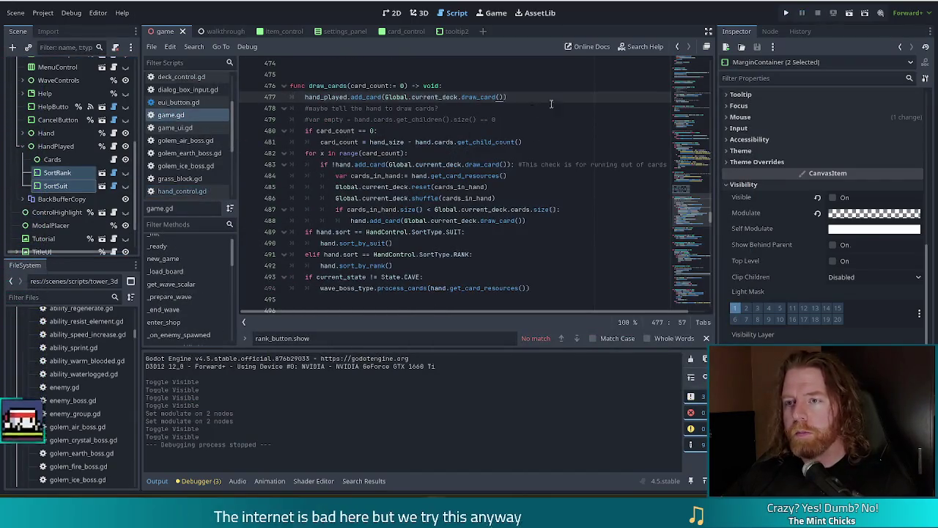
shift+click(522, 88)
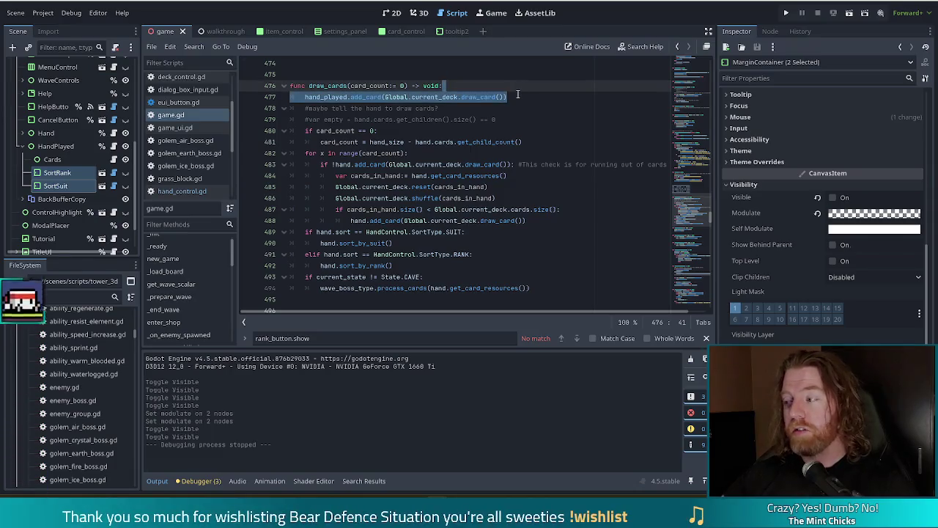
key(BackSpace)
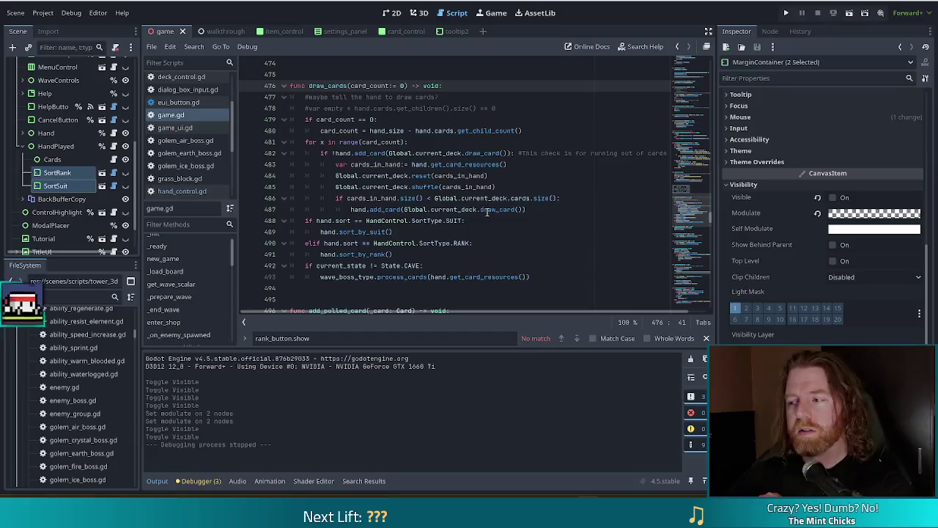
click(545, 209)
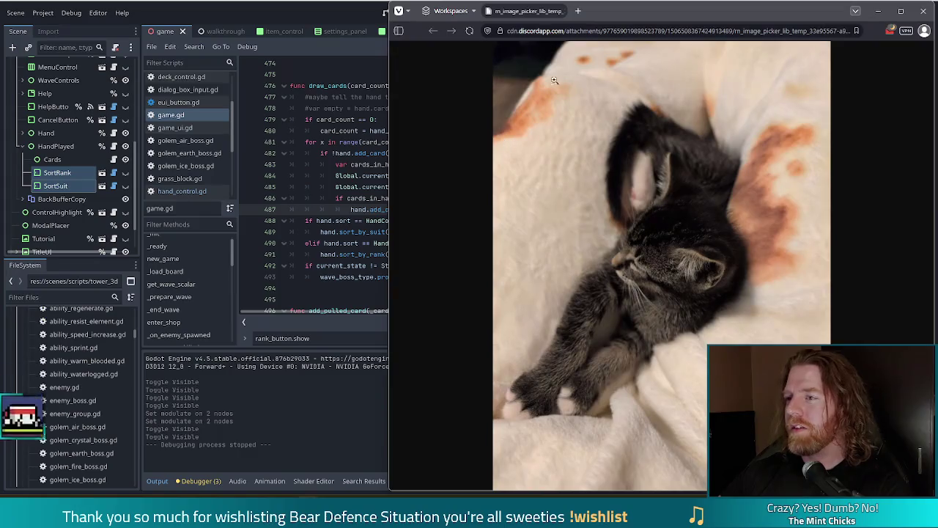
Step: View the tabby kitten photo full size in its own Vivaldi tab, then put the browser away
drag(690, 13, 460, 18)
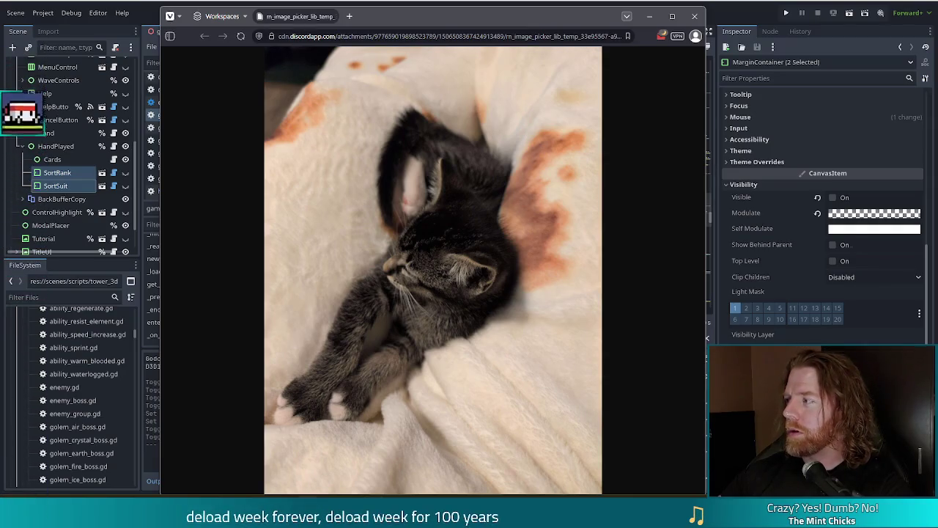
mouse_move(473, 175)
mouse_down()
mouse_move(377, 15)
mouse_move(328, 19)
mouse_up()
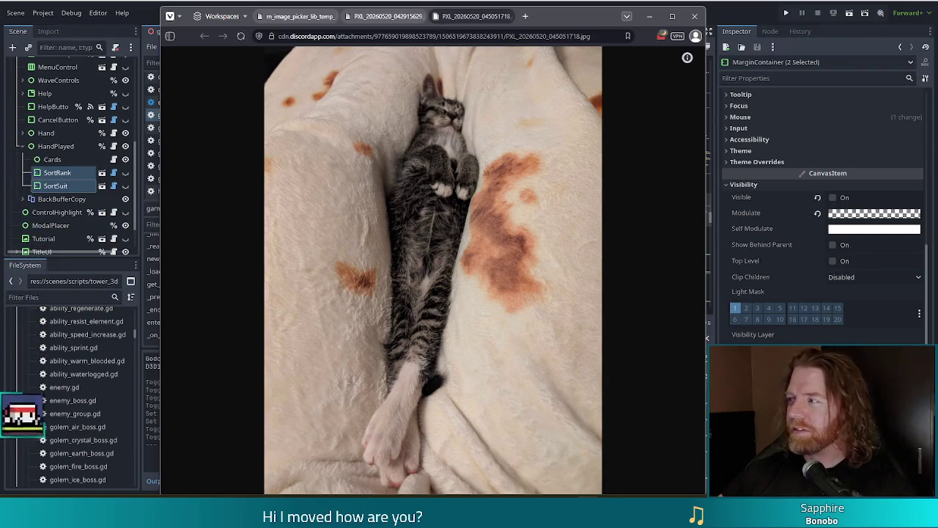
click(648, 16)
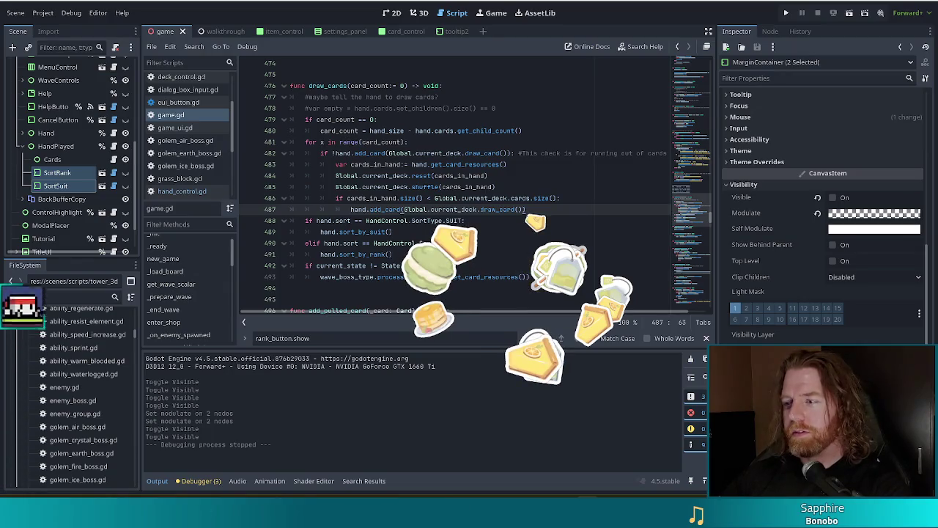
click(478, 224)
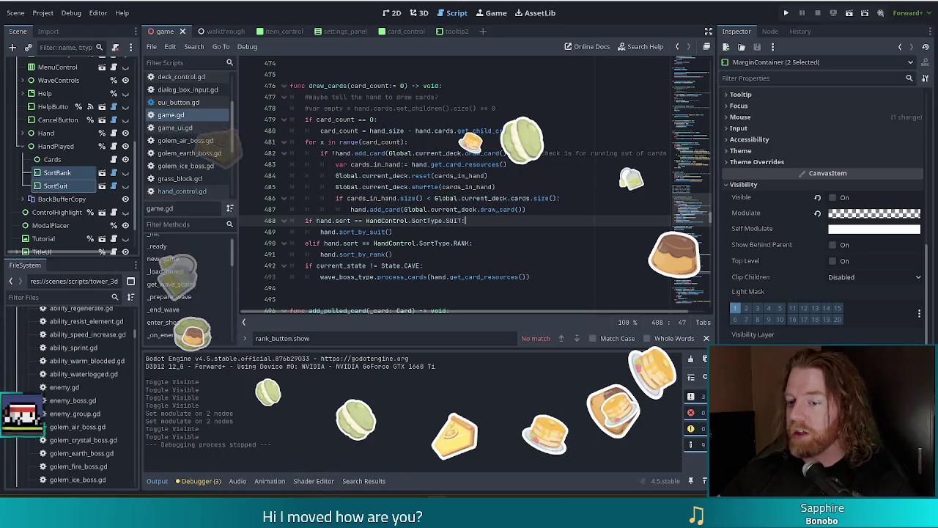
mouse_move(306, 466)
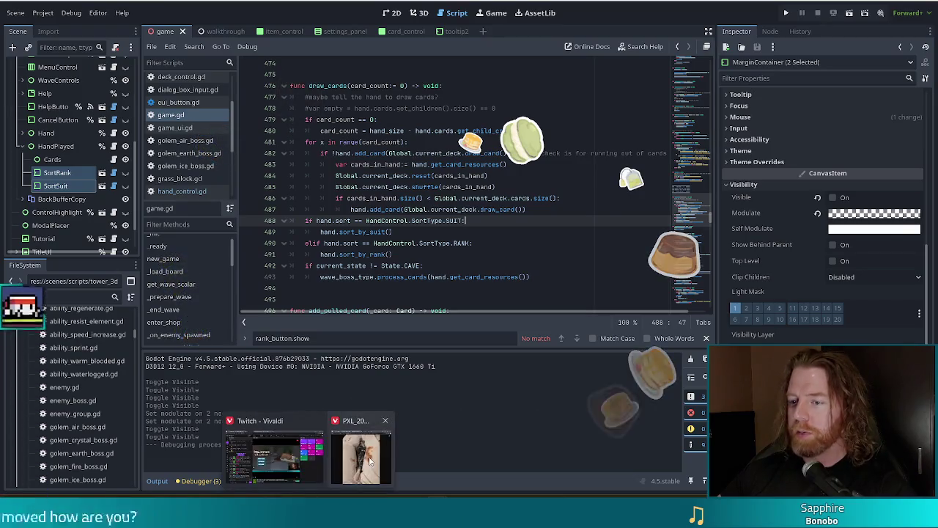
click(346, 463)
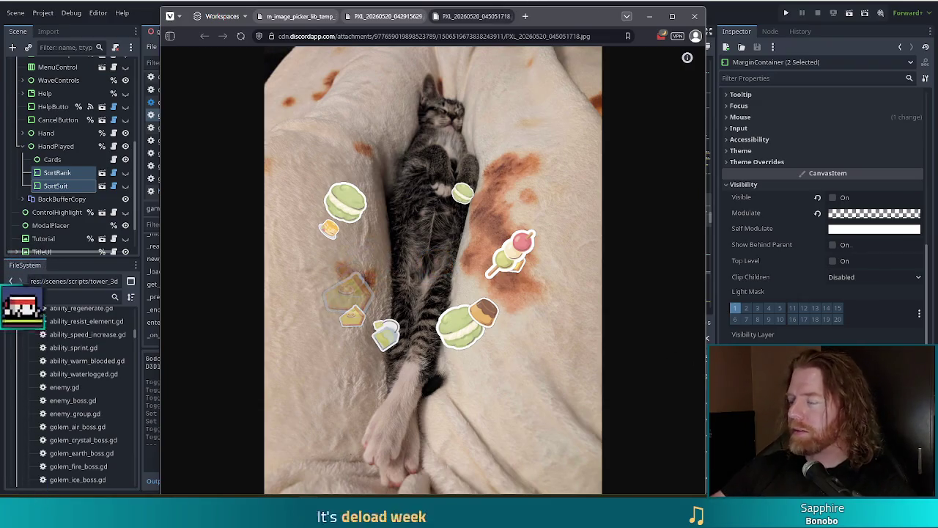
key(alt+Tab)
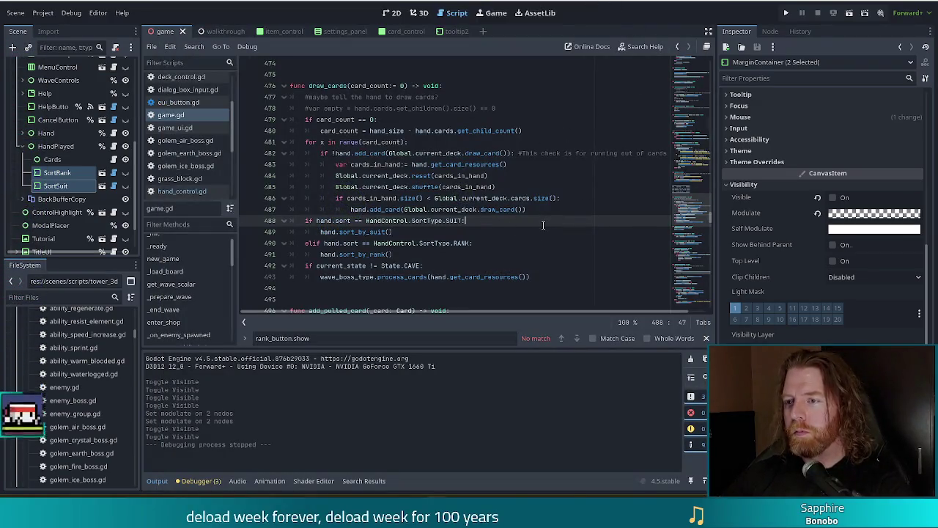
Step: Search game.gd for 'placed' to locate the _on_tower_placed function
click(446, 131)
click(415, 153)
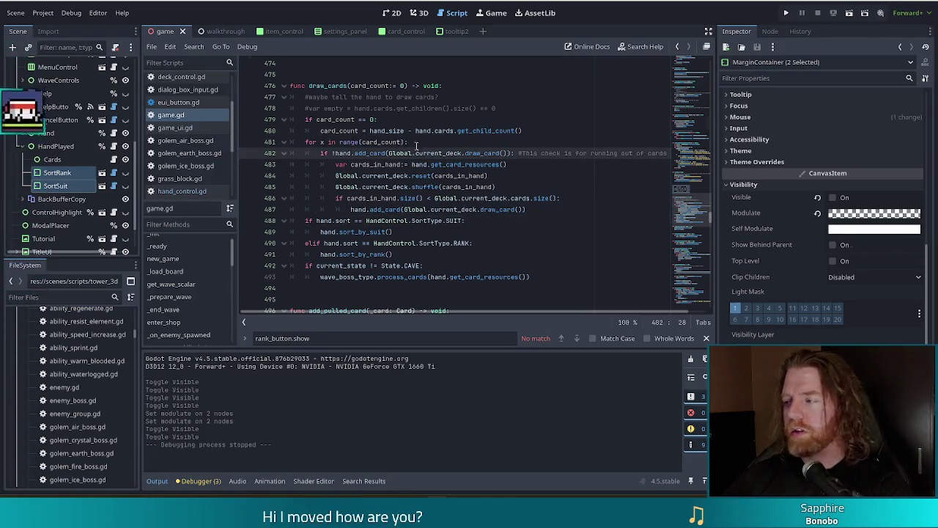
click(355, 198)
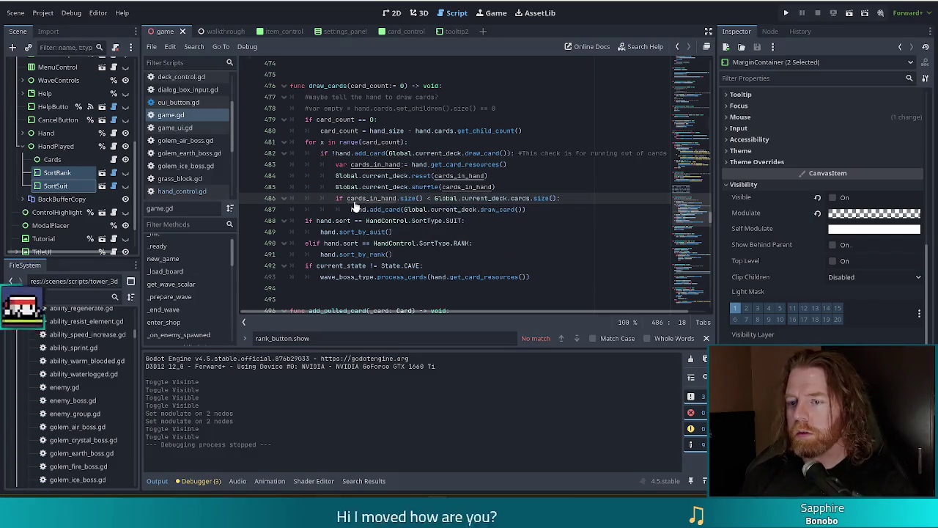
key(ctrl+f)
text(placed)
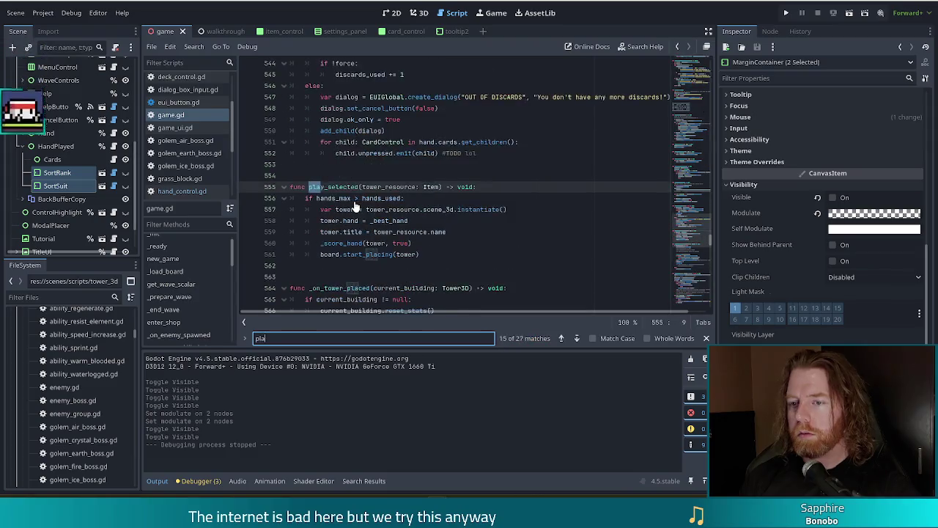
click(422, 209)
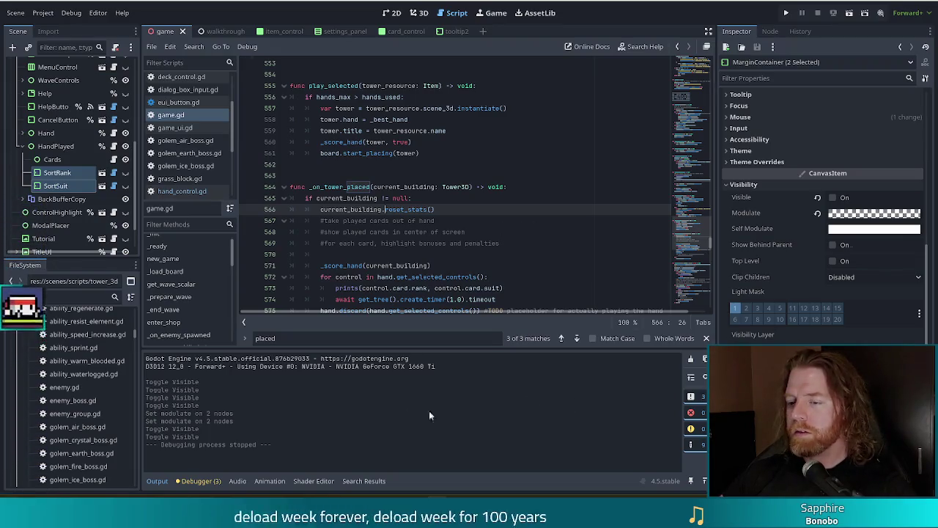
click(462, 221)
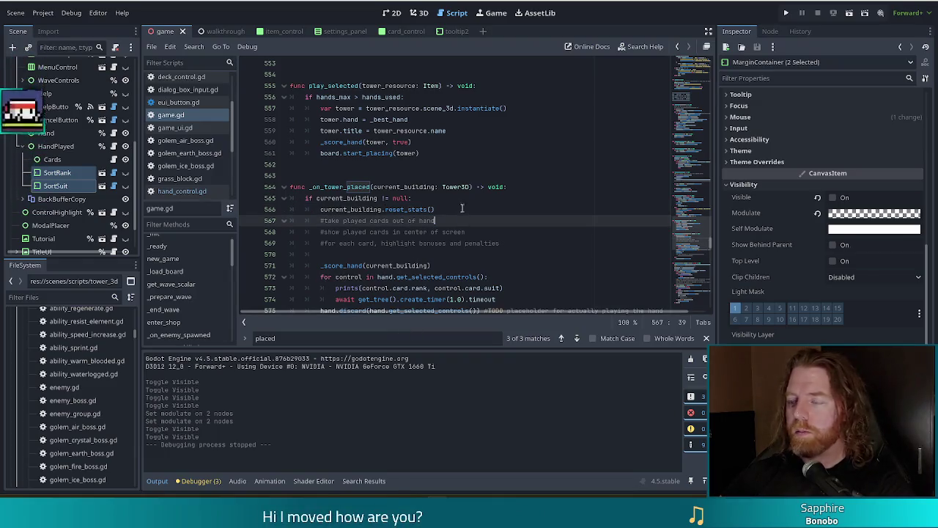
click(462, 209)
scroll(489, 210, down, 2)
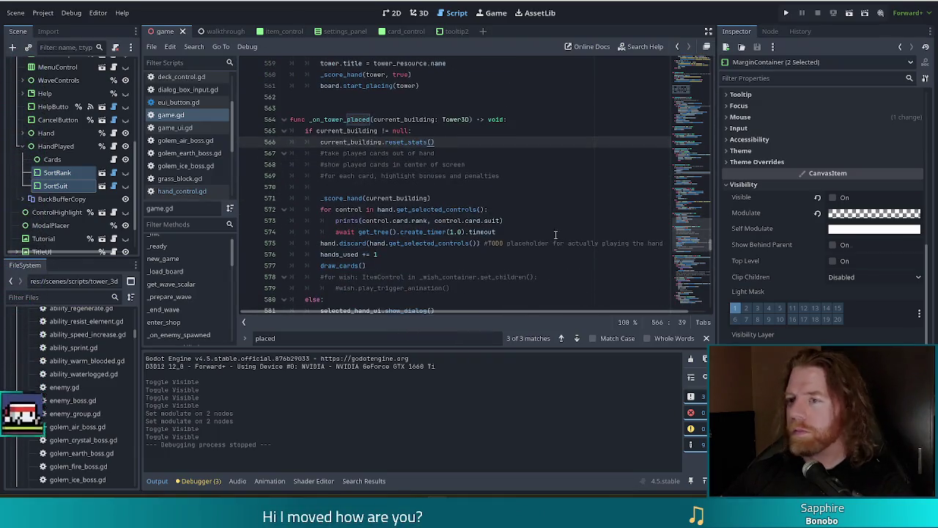
click(497, 186)
scroll(496, 193, down, 2)
scroll(497, 192, up, 1)
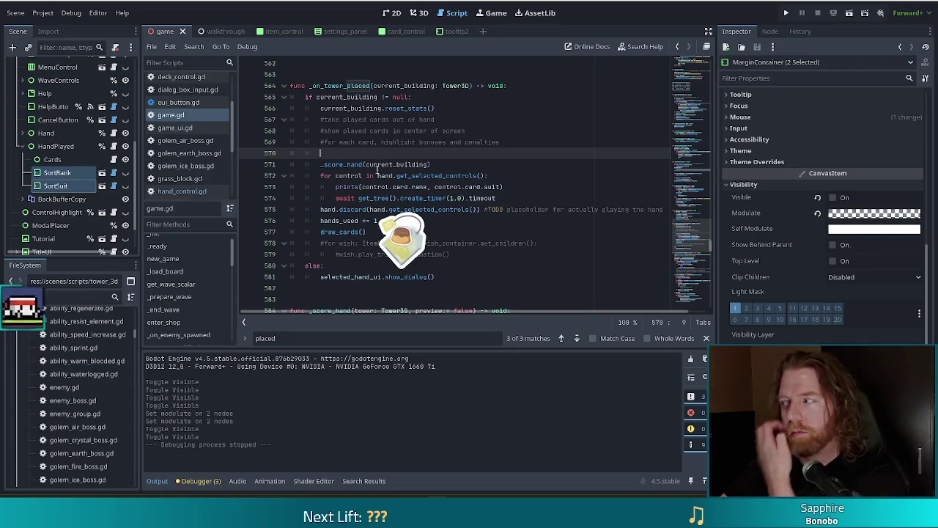
mouse_move(412, 164)
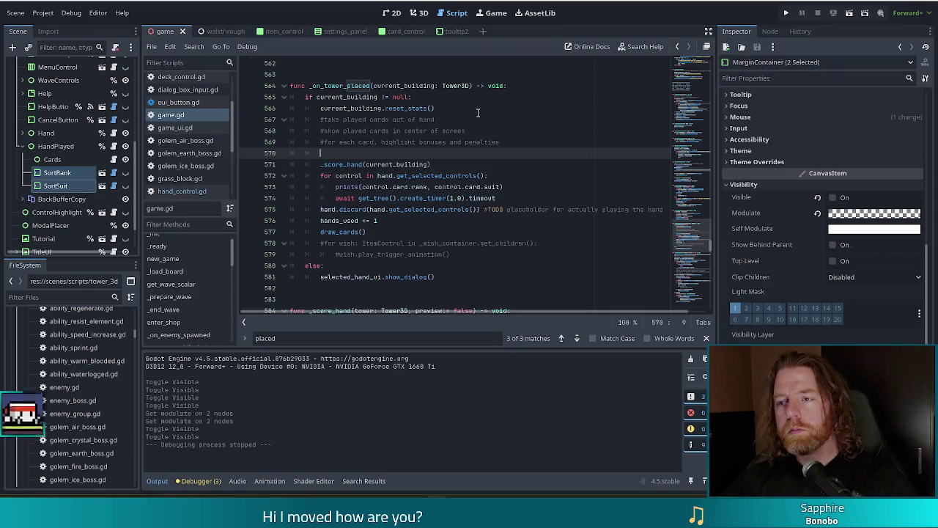
click(496, 134)
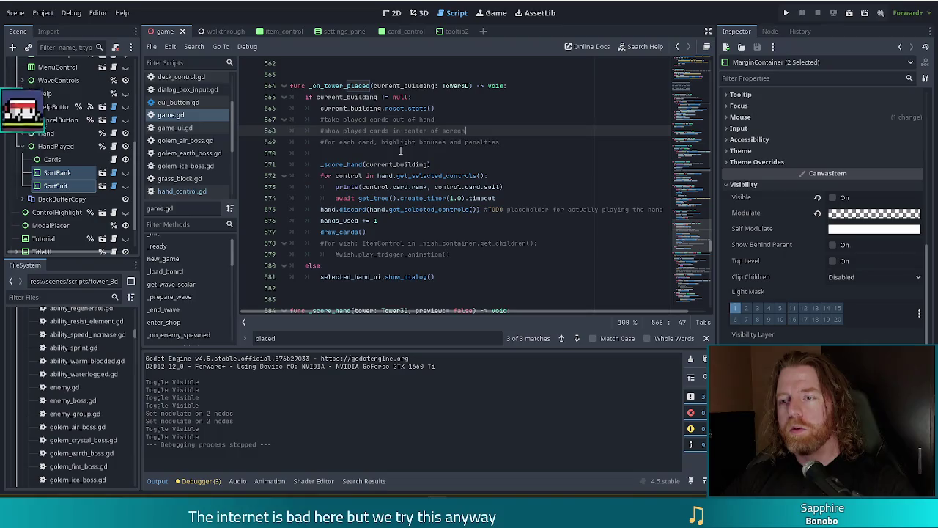
click(442, 149)
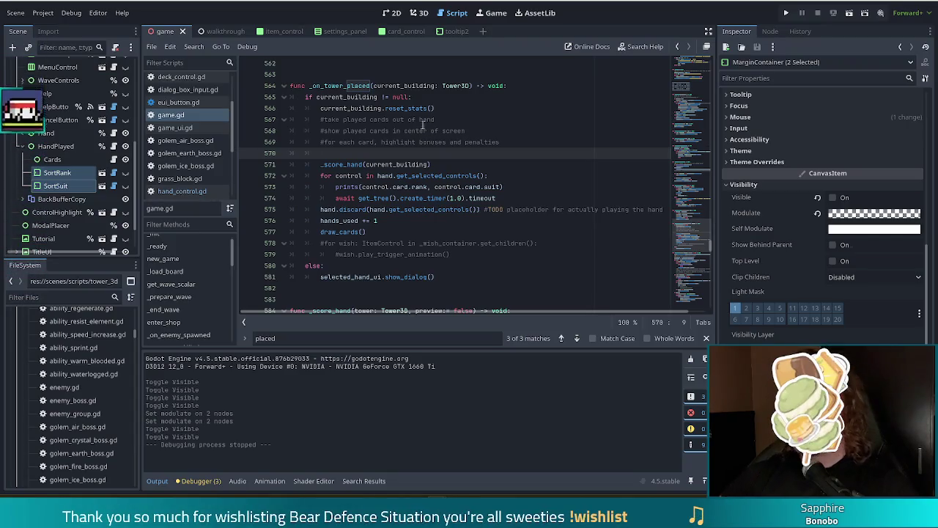
drag(505, 197, 522, 168)
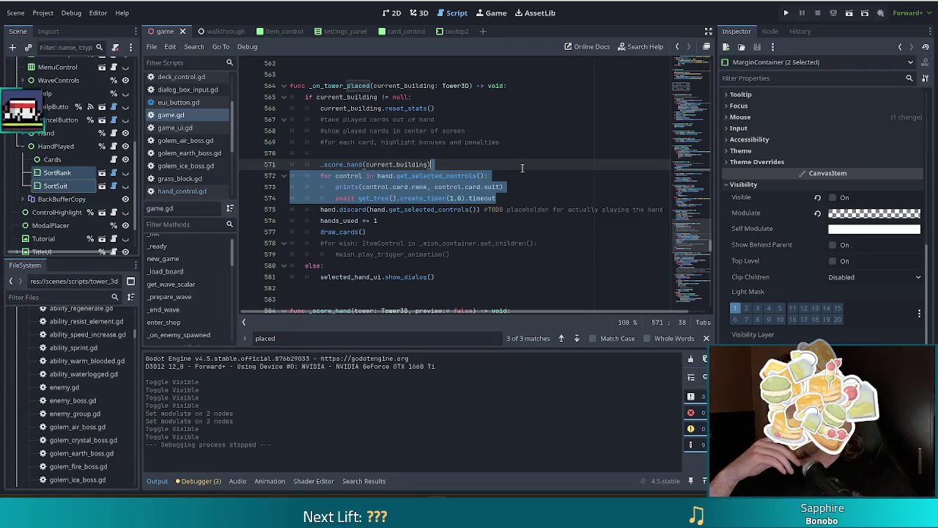
Step: Move the print-and-await card loop above _score_hand and select its print and await lines
key(BackSpace)
key(ctrl+z)
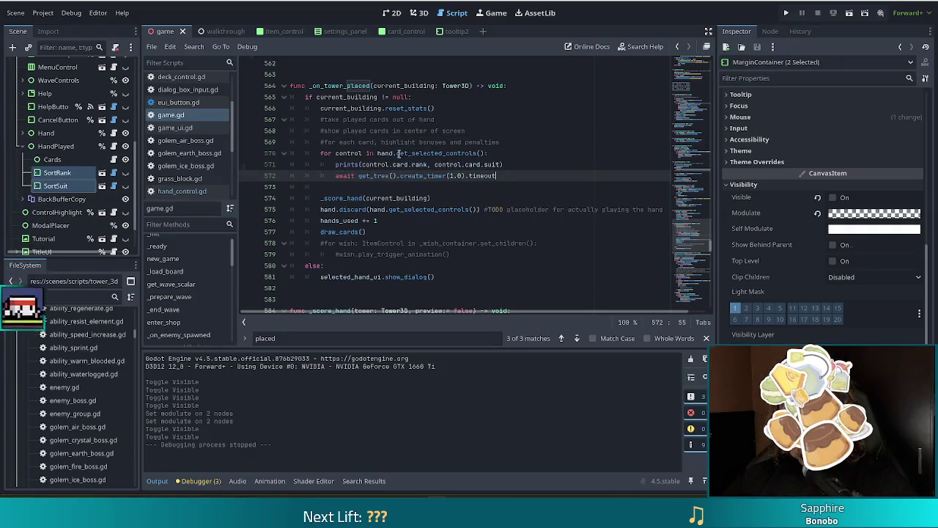
click(336, 164)
click(553, 162)
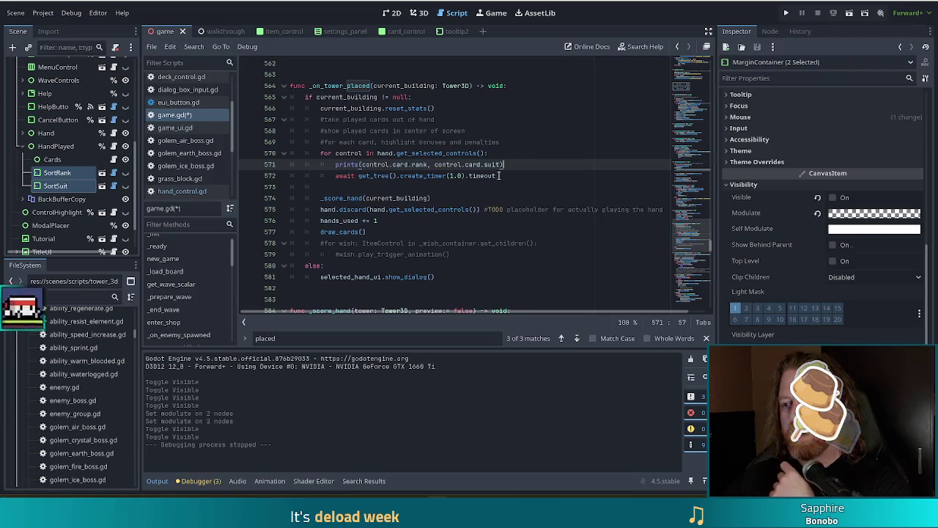
drag(503, 176, 336, 162)
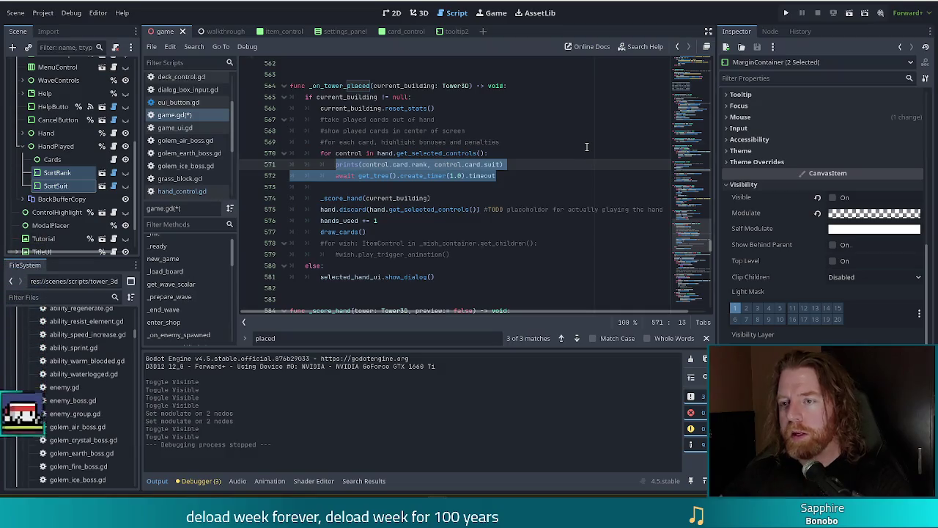
Step: Replace the loop's print and await lines with hand_played.add_card(control.card)
text(playe)
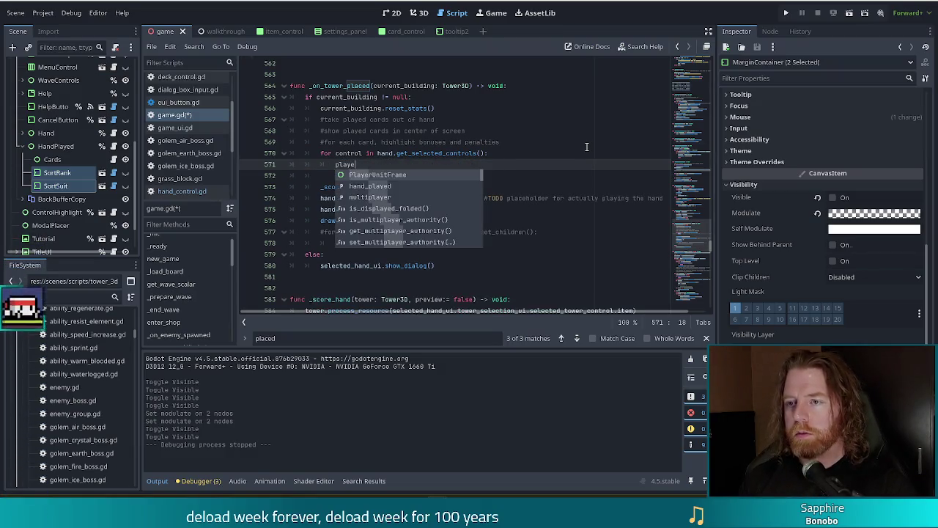
key(Down)
key(Return)
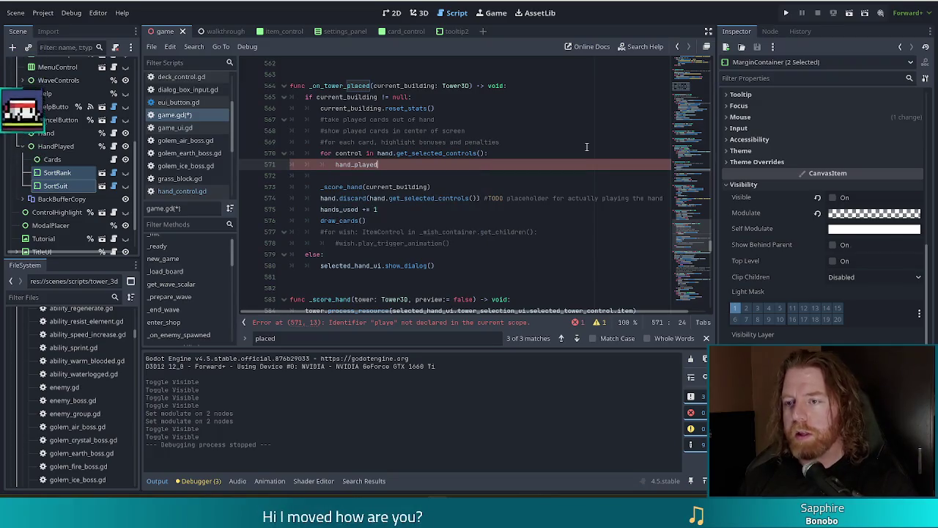
text(.add)
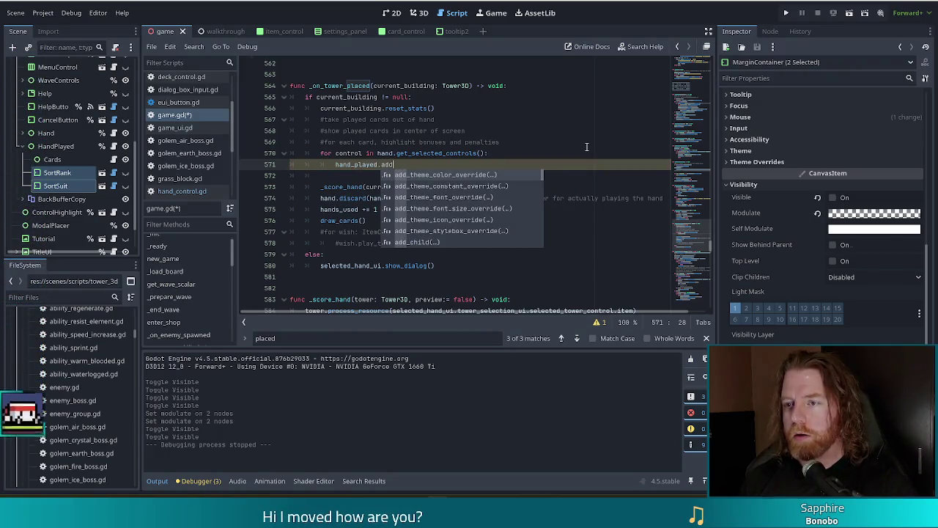
text(_car)
key(Return)
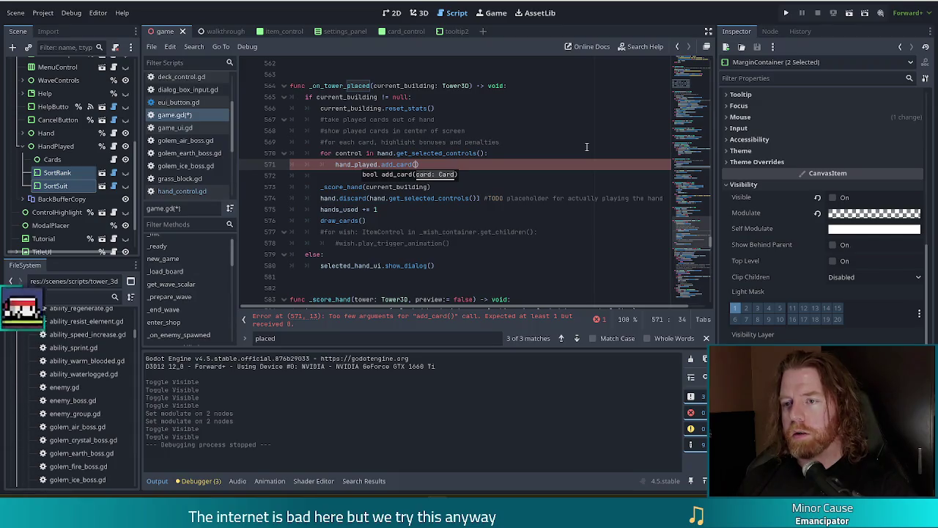
text(control.)
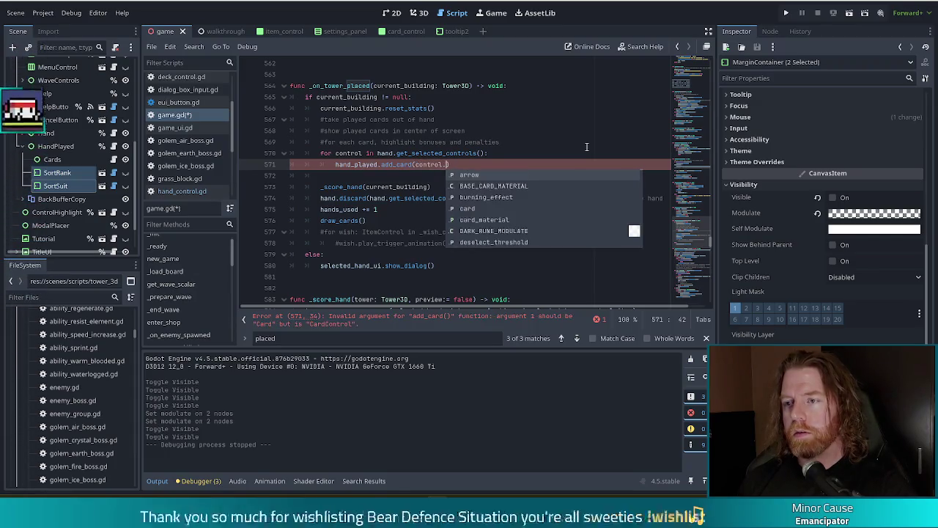
text(card)
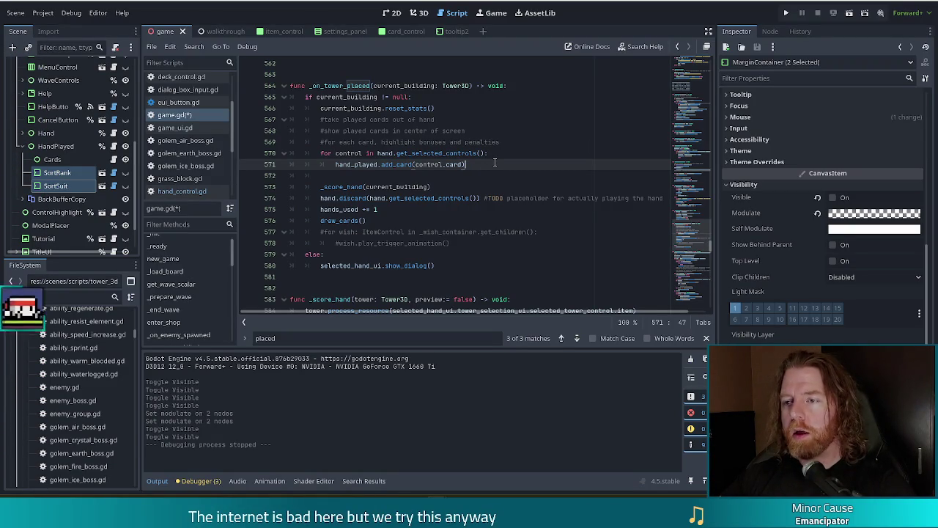
key(Return)
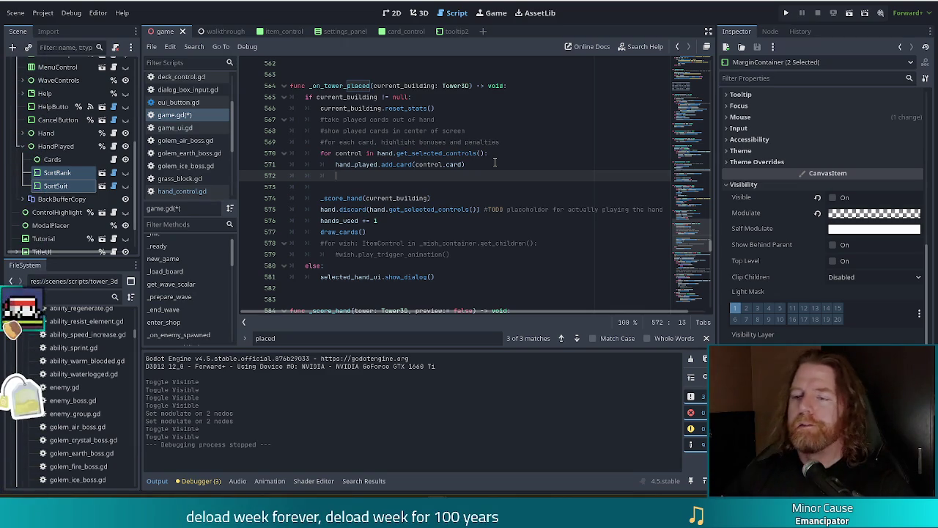
drag(480, 163, 530, 142)
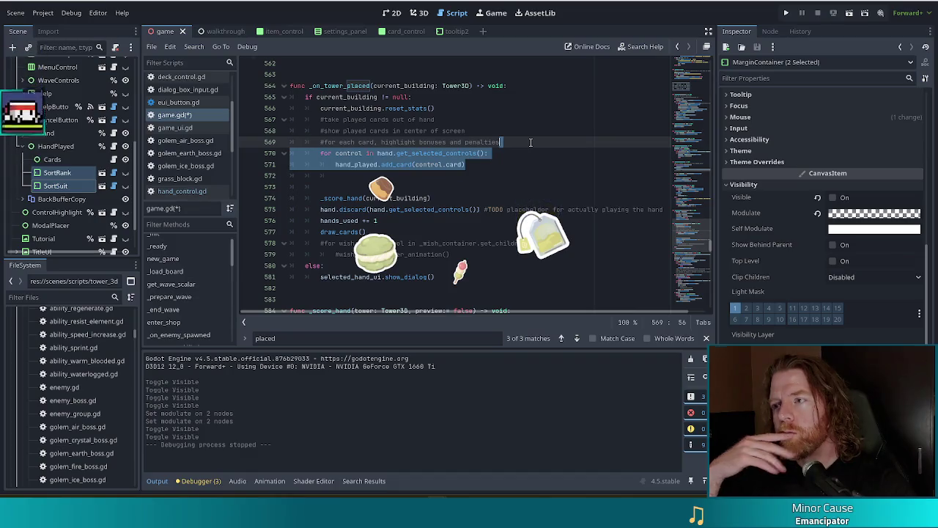
click(354, 199)
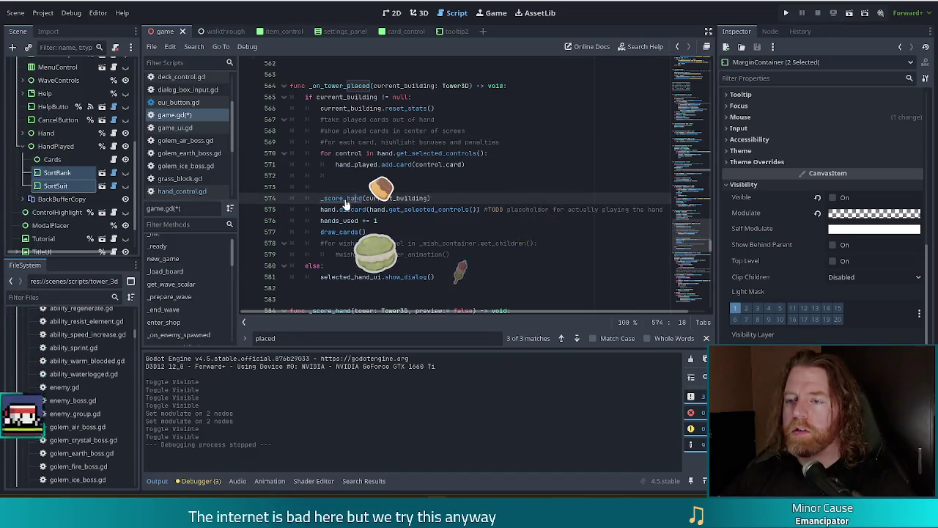
Step: Jump to _score_hand's definition and inspect its Card.get_relevant_cards(selected_cards, _best_hand) loop header
ctrl+click(355, 200)
scroll(429, 204, down, 3)
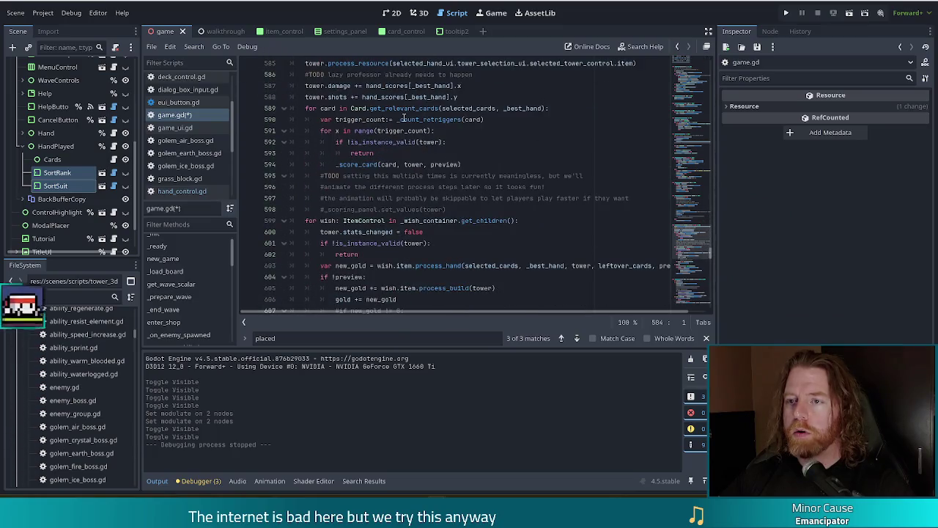
click(425, 119)
click(575, 108)
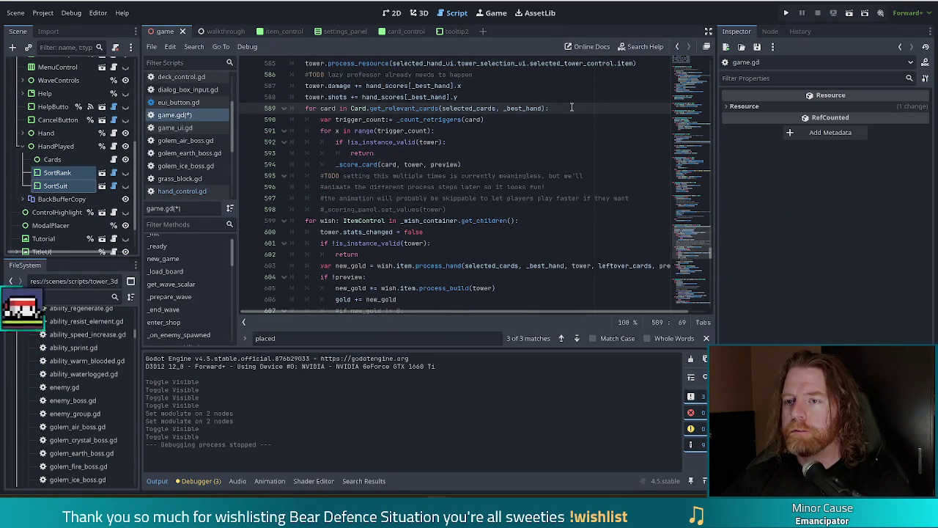
click(458, 108)
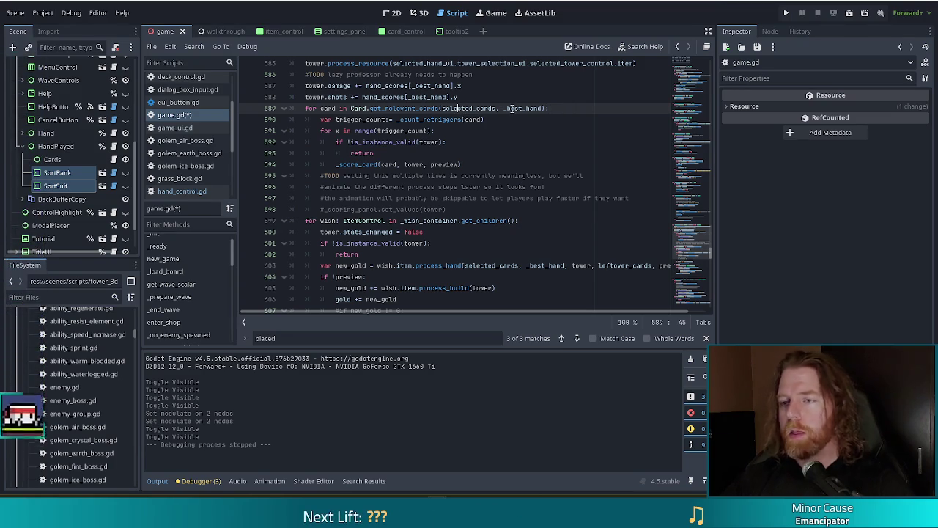
mouse_move(512, 108)
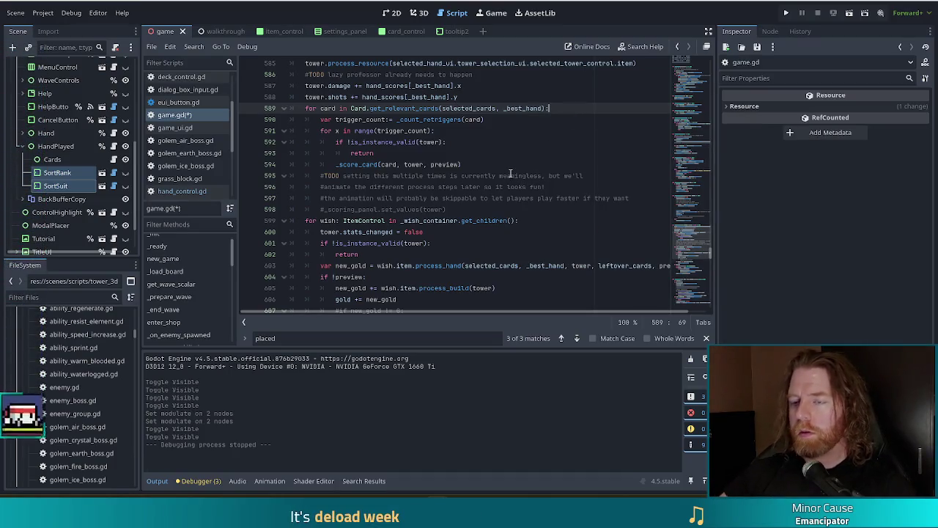
Step: Insert hand_played.add_card(card) at the top of the relevant-card loop
key(Return)
text(hand)
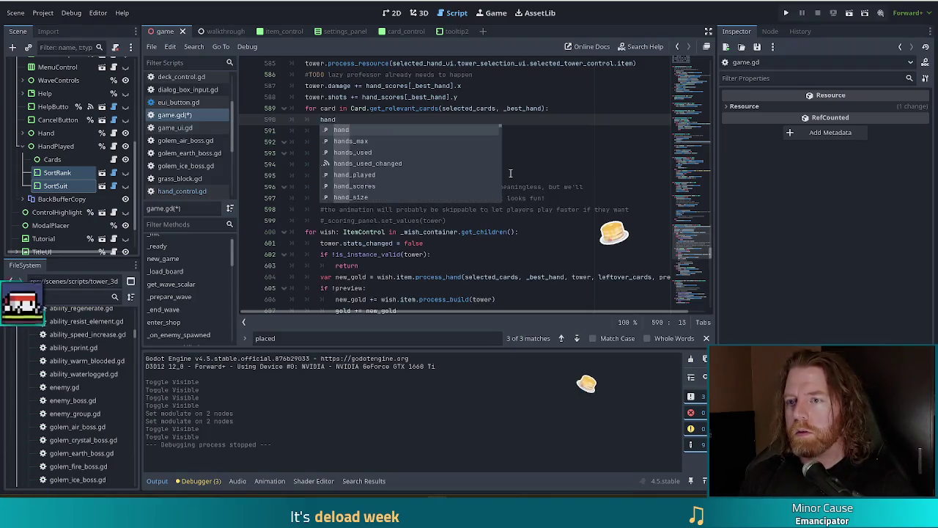
text(_played)
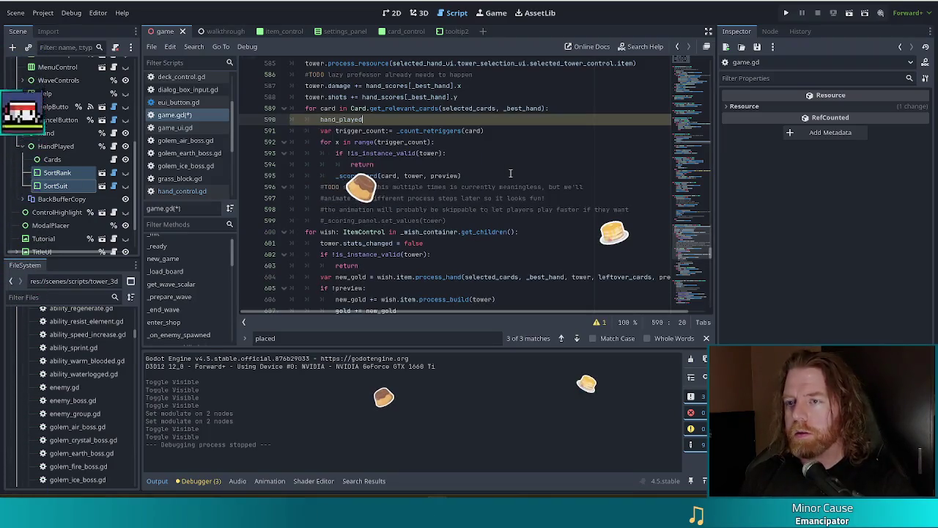
text(.add_card)
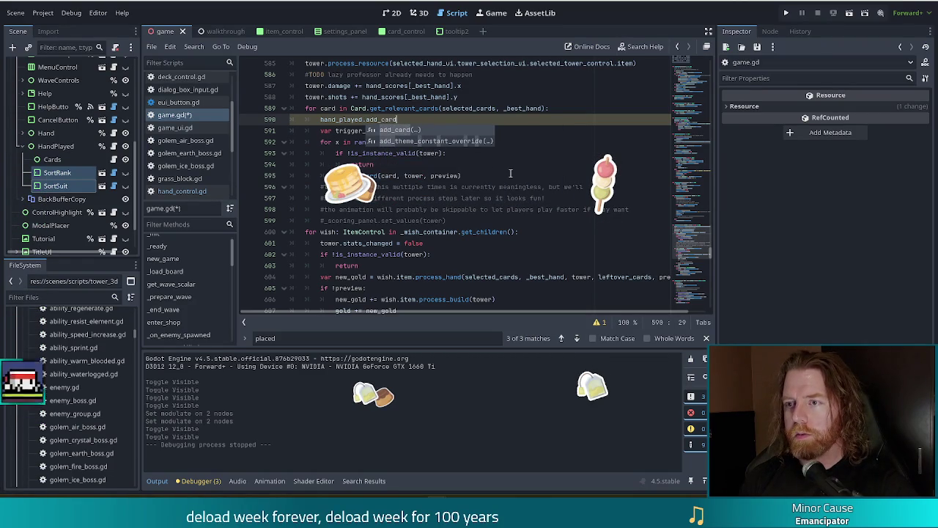
key(Return)
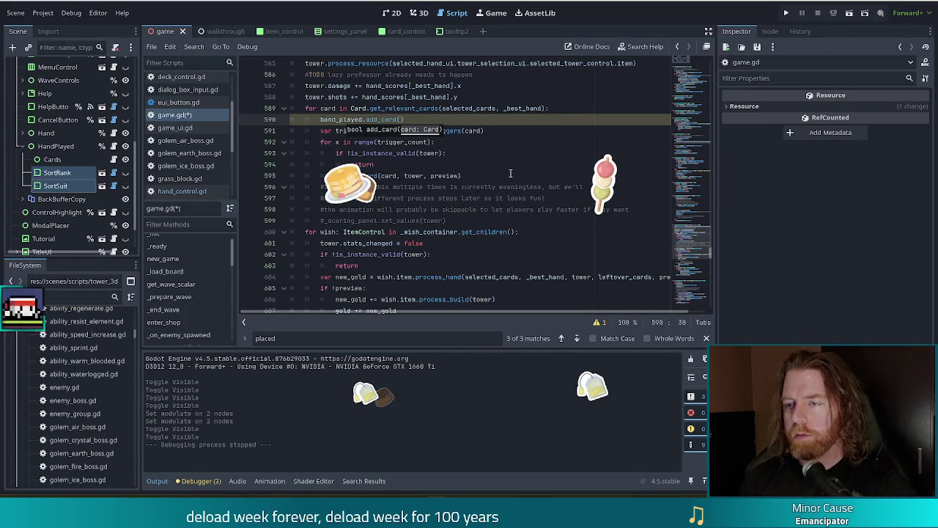
text(card)
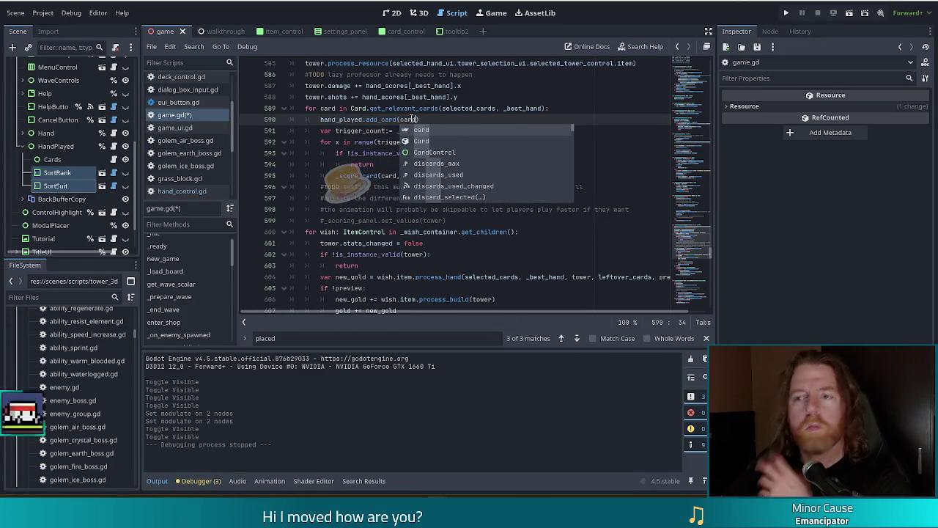
click(346, 198)
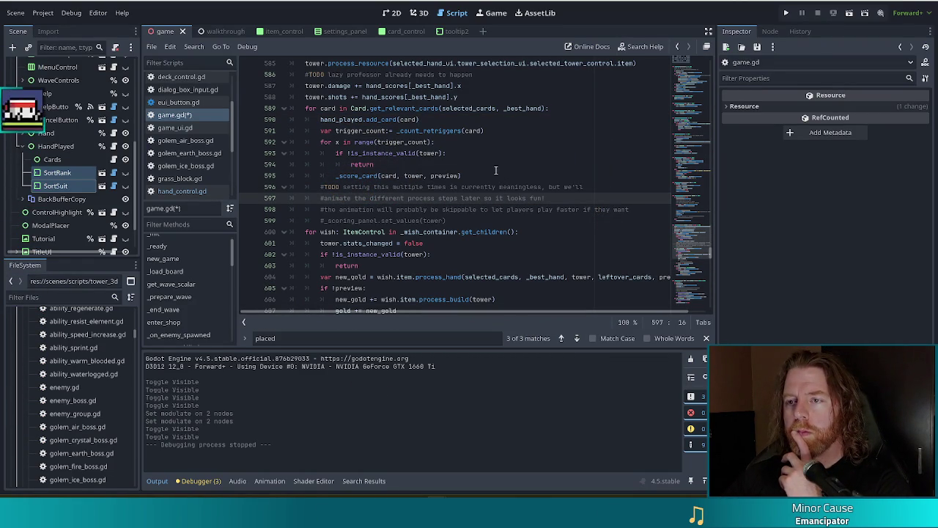
click(441, 118)
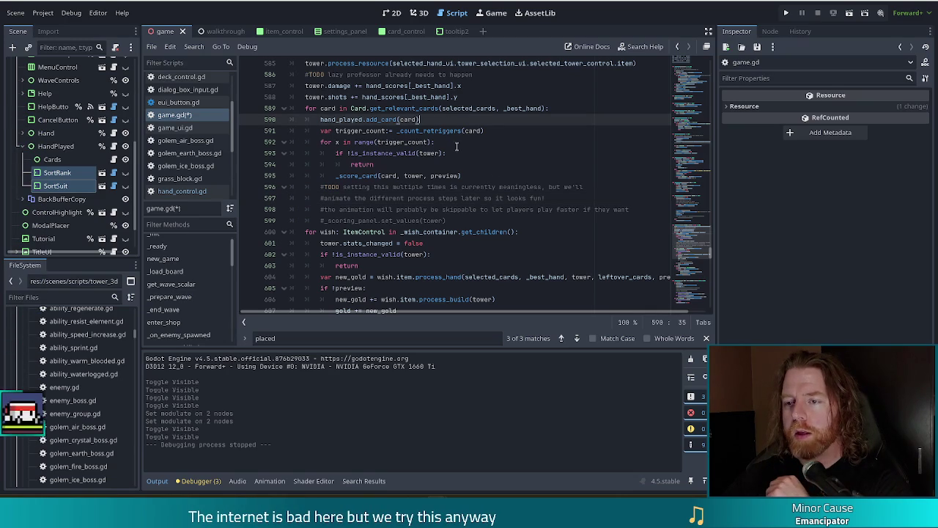
Step: Start an await get_tree() line after the add_card call
key(Return)
text(a)
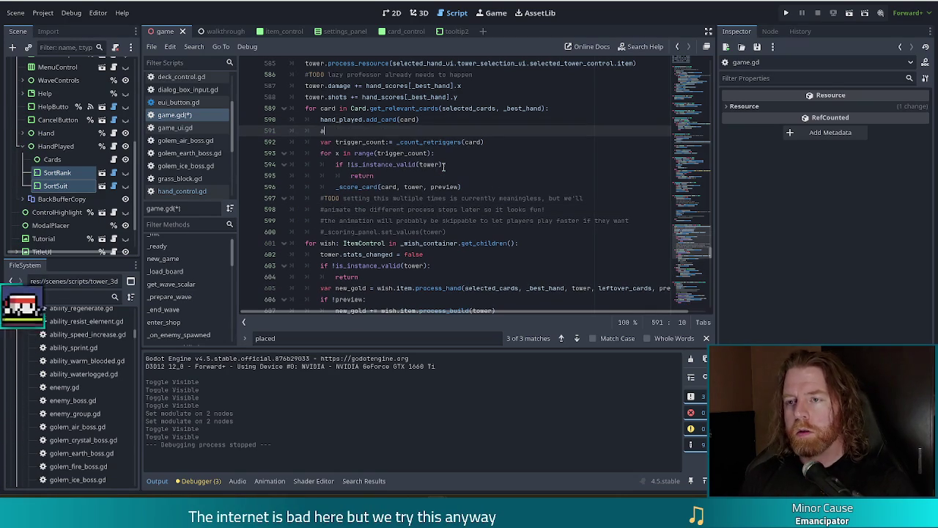
text(wait get_t)
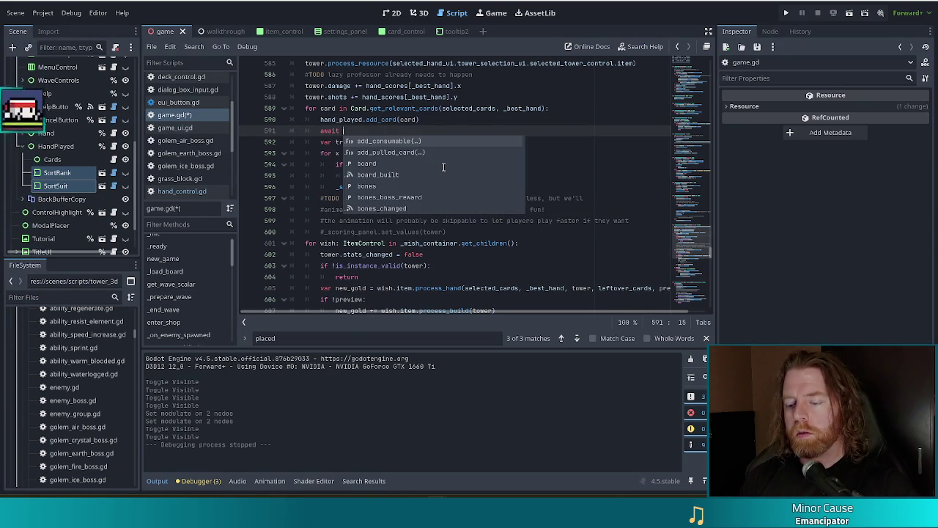
key(Return)
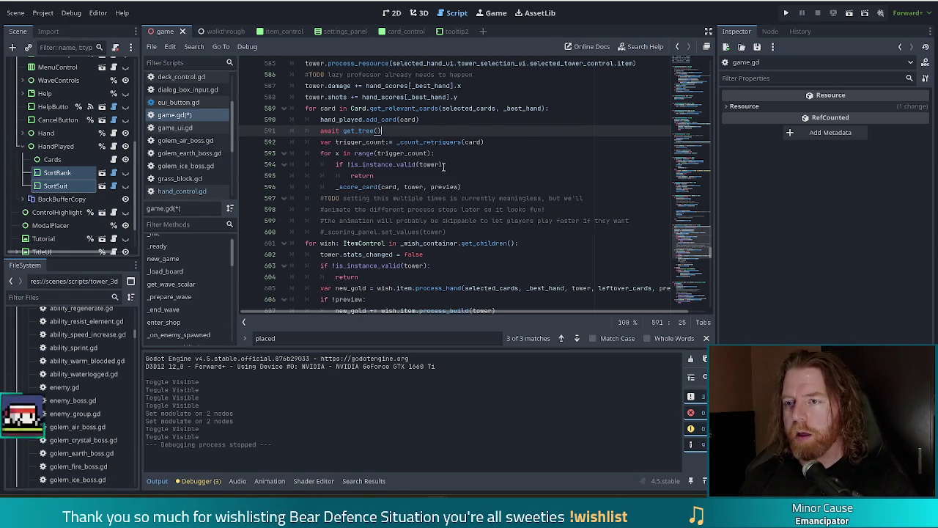
Step: Complete the line as await get_tree().create_timer(1.0).timeout and save game.gd
text(.crea)
key(Return)
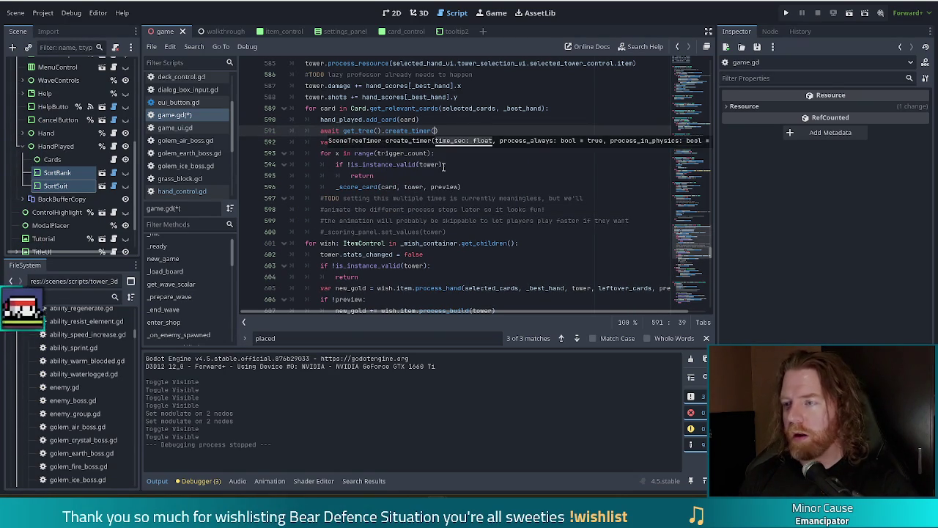
text(1.0)
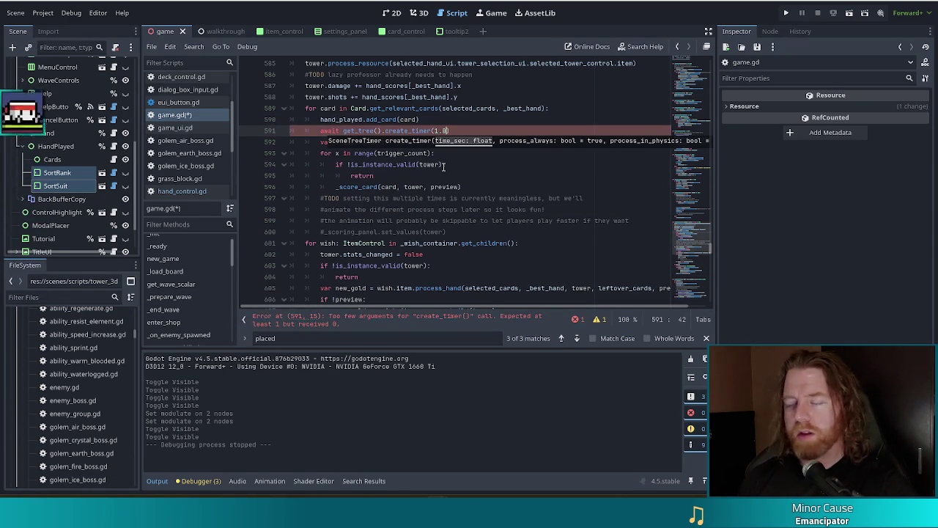
click(412, 108)
click(460, 131)
text(timeout)
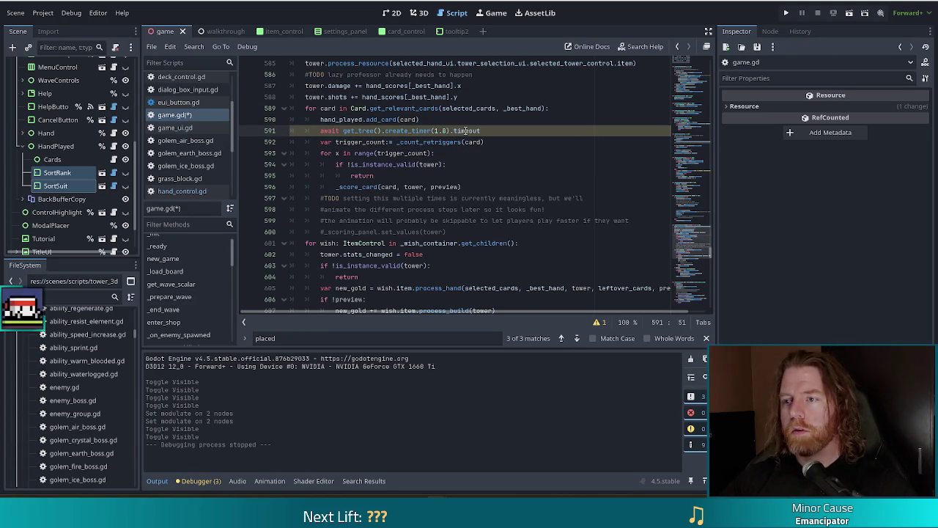
key(ctrl+s)
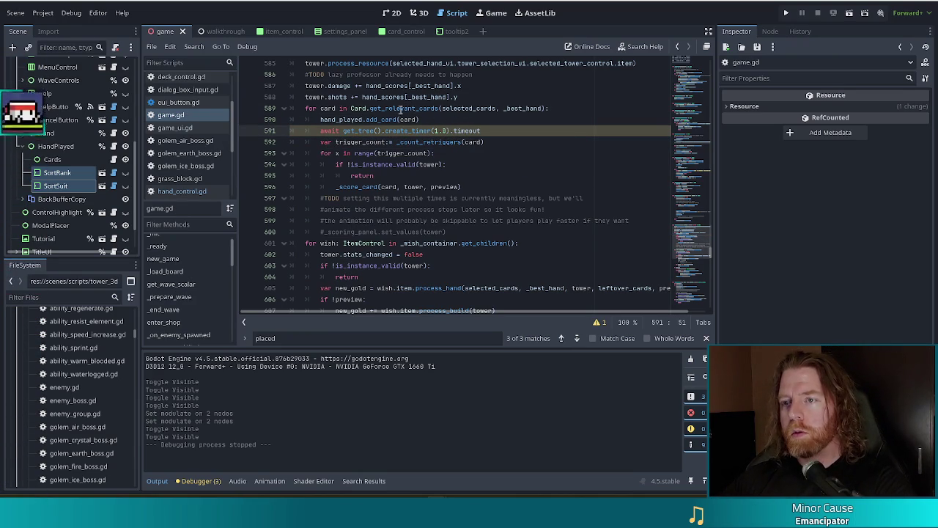
click(433, 119)
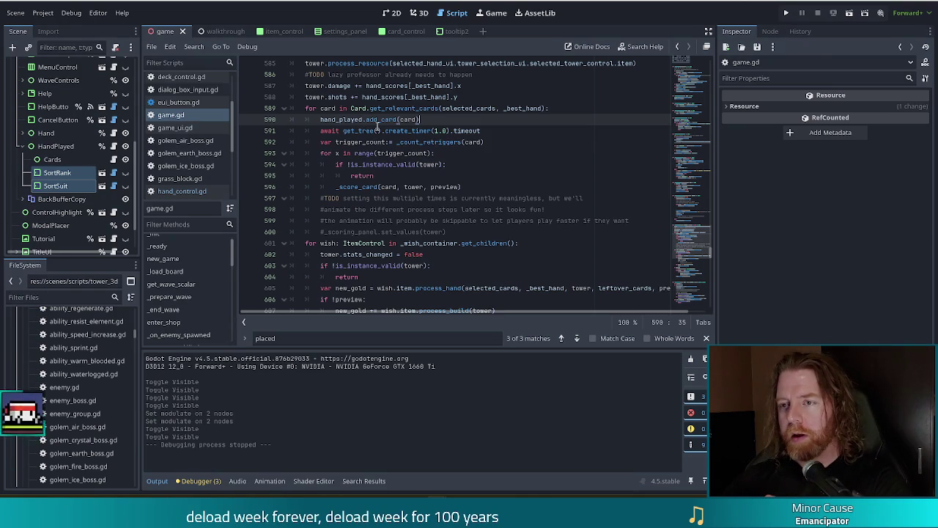
click(377, 130)
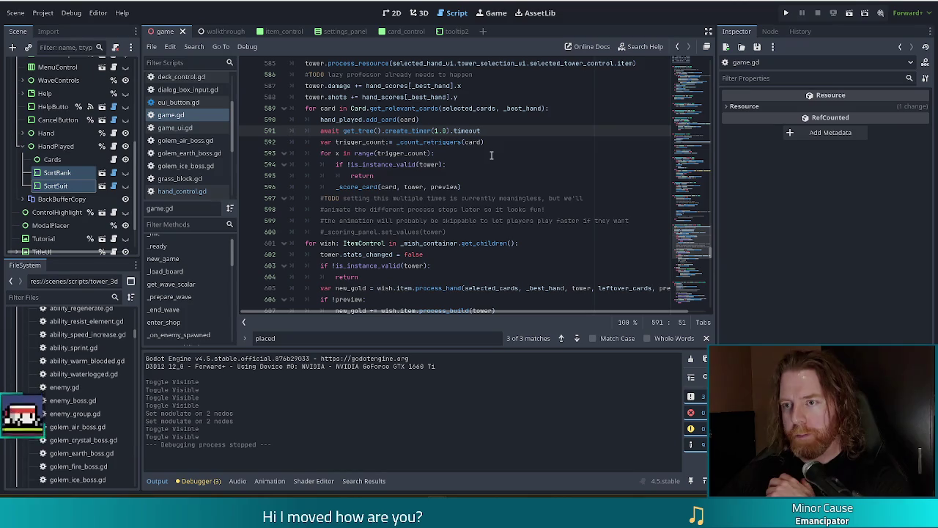
scroll(489, 146, up, 1)
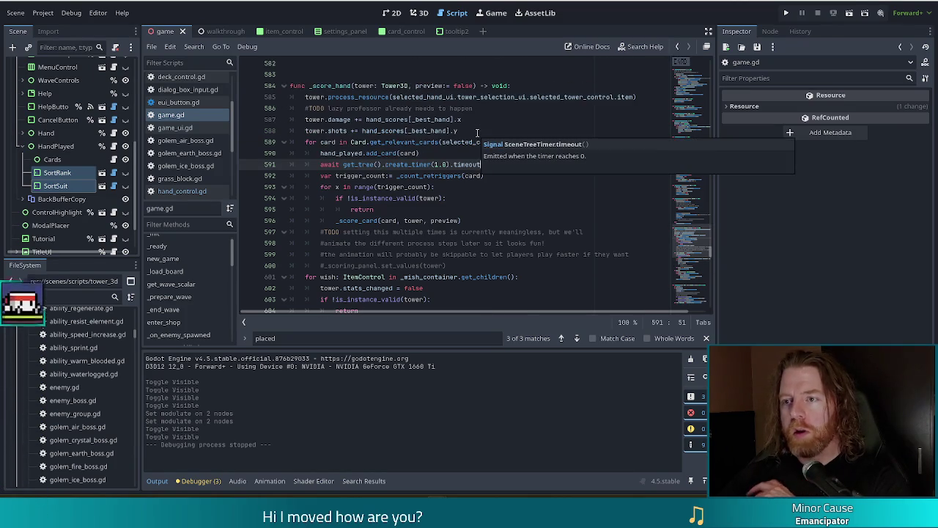
Step: Wrap the hand_played.add_card(card) call and 1.0 s timer await under an if !preview: guard
key(End)
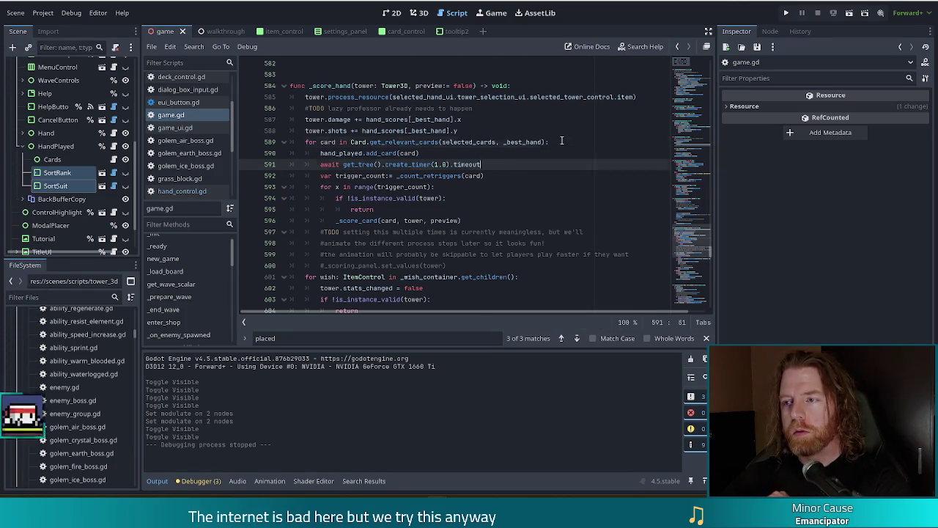
click(562, 141)
key(Return)
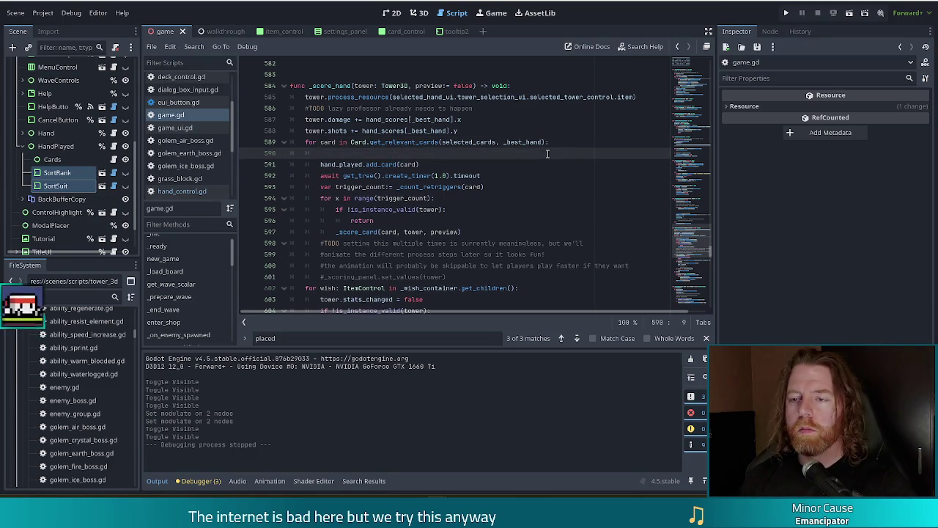
text(if )
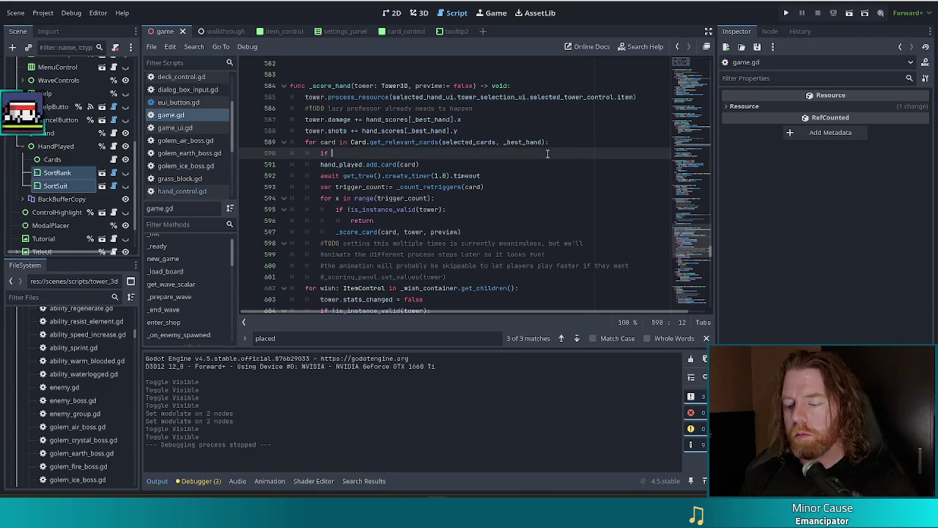
text(!preview:)
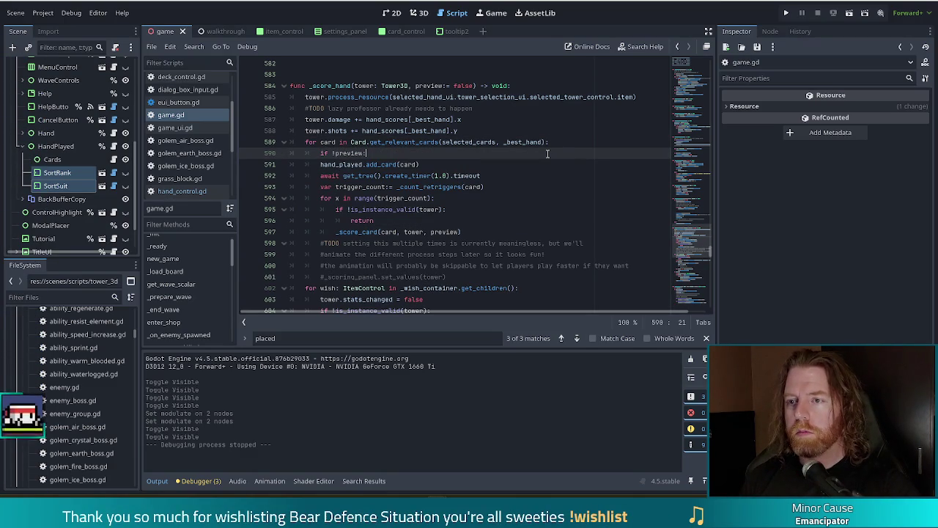
key(Down)
key(shift+Down)
key(Tab)
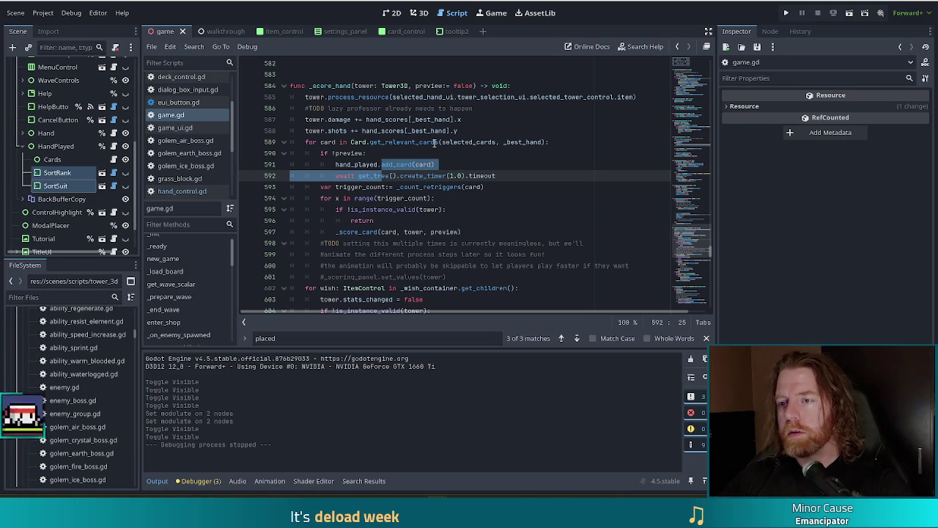
Step: Review the guarded lines, then jump to the _score_hand call in _on_tower_placed
mouse_move(434, 143)
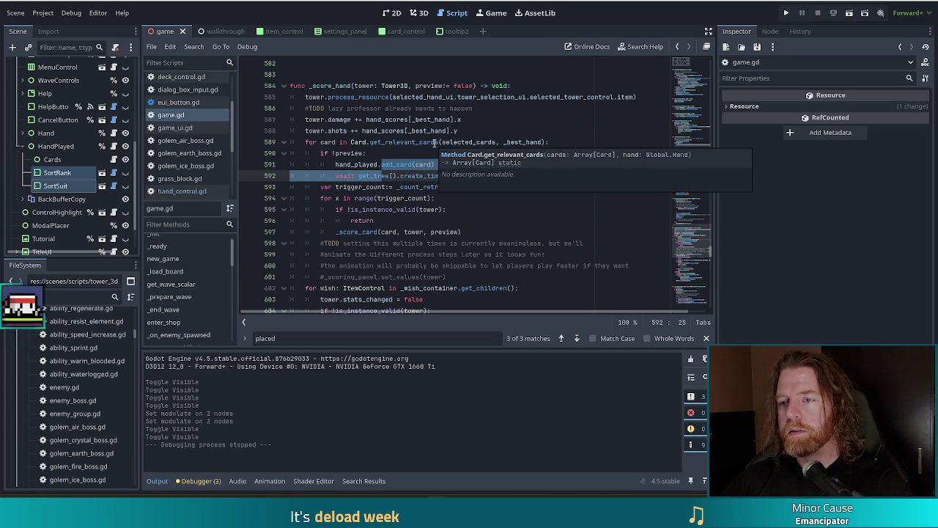
click(481, 203)
click(458, 176)
click(515, 175)
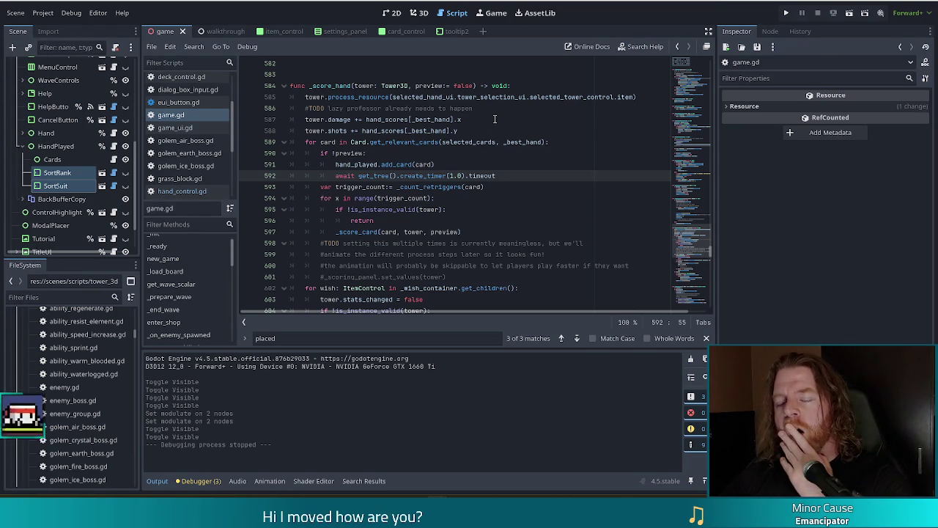
click(386, 210)
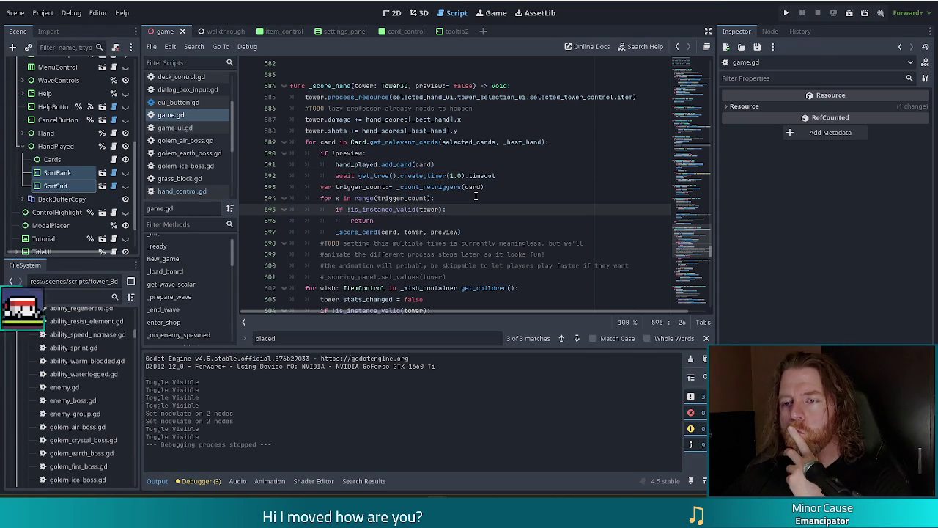
click(412, 165)
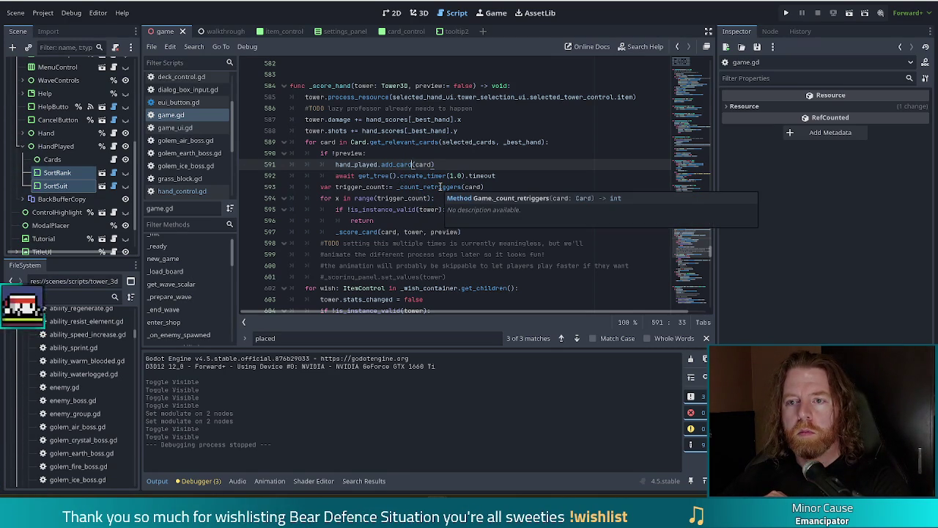
key(alt+Left)
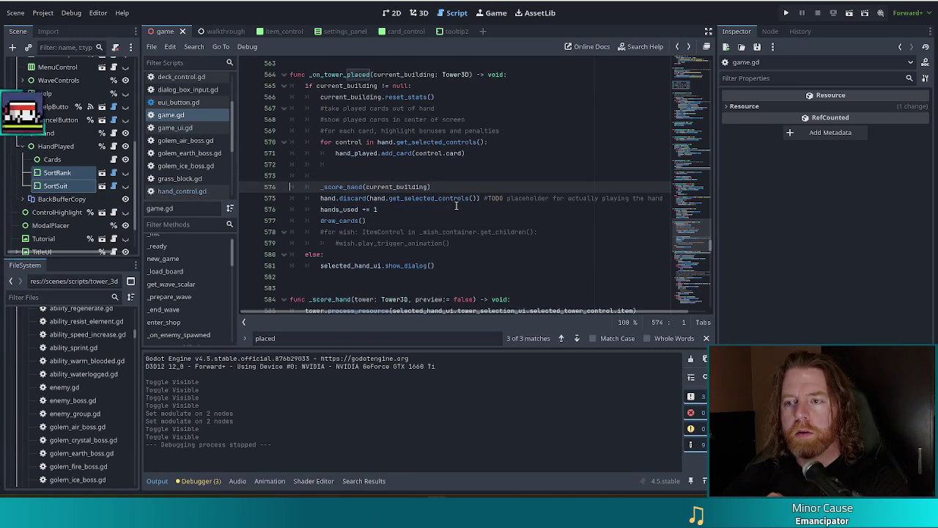
Step: Delete the hand_played.add_card loop and its leftover blank lines, leaving _score_hand(current_building)
drag(490, 154, 521, 134)
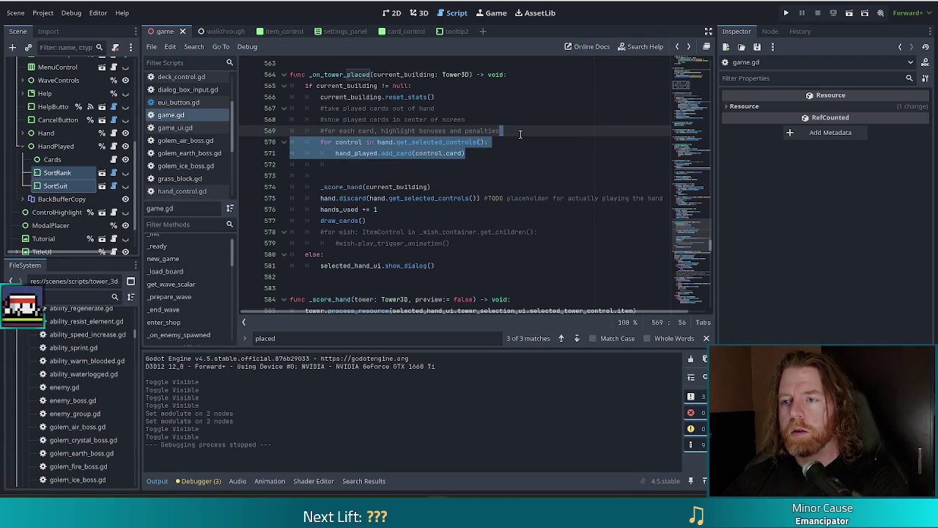
key(Delete)
drag(381, 108, 405, 133)
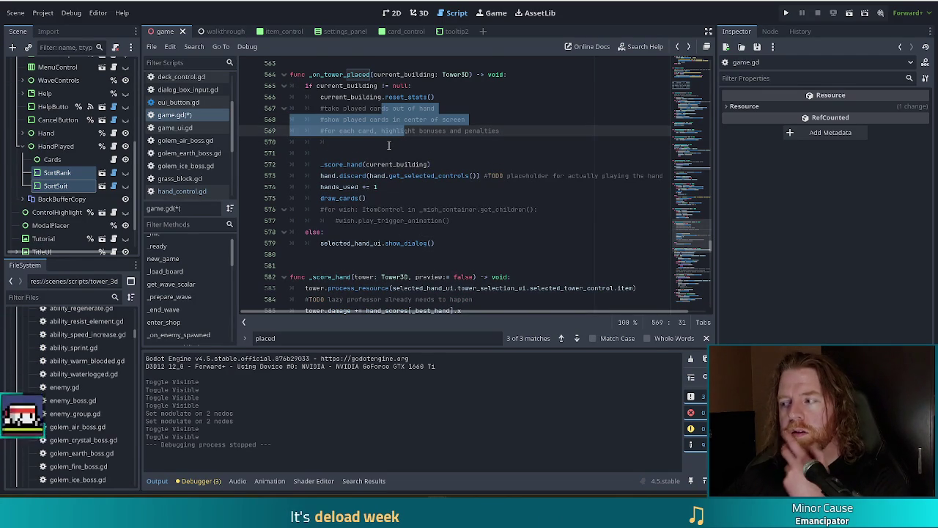
drag(449, 154, 517, 134)
key(Delete)
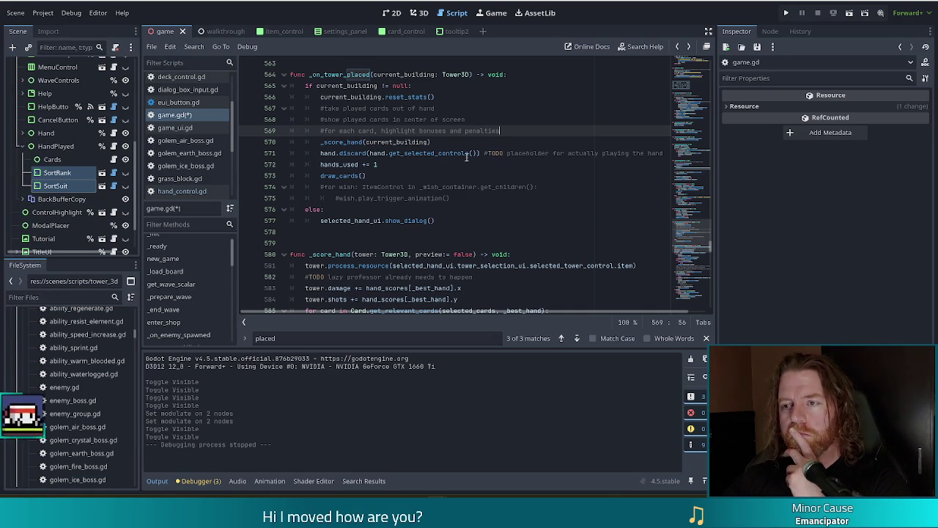
mouse_move(453, 150)
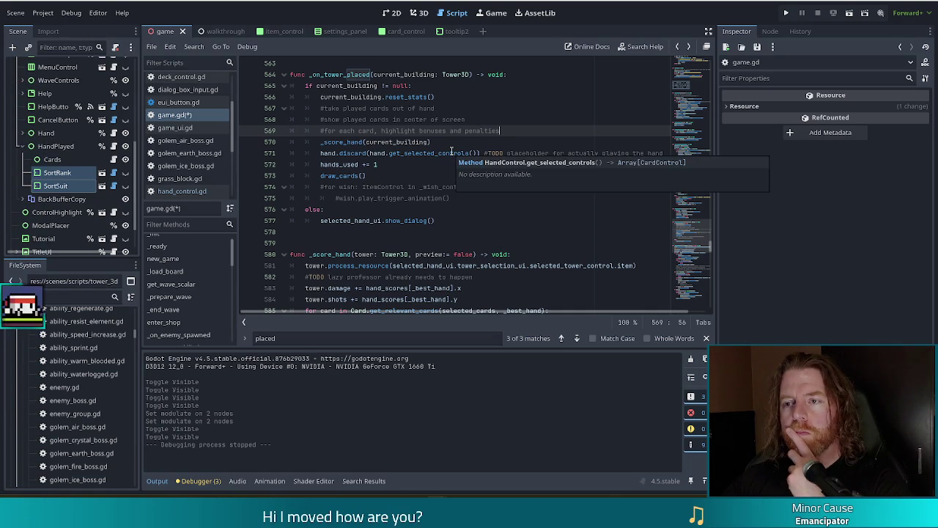
click(312, 141)
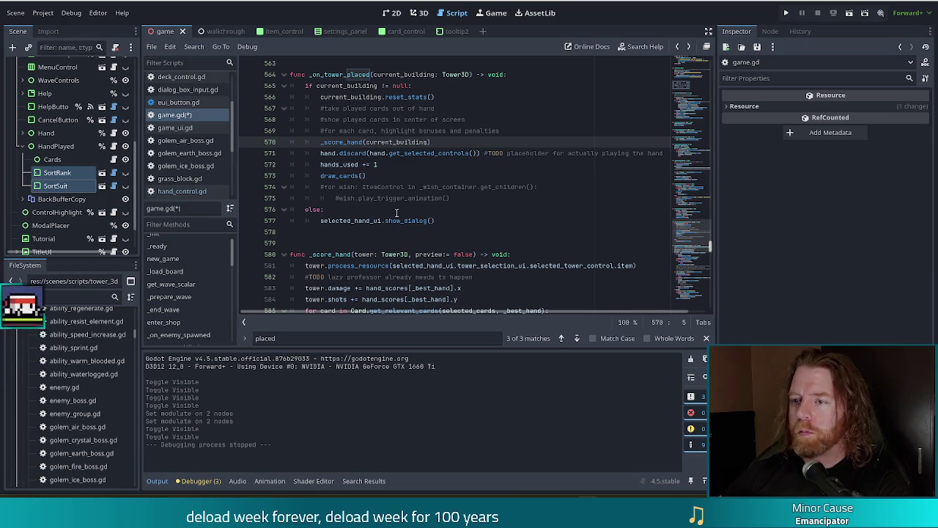
click(423, 187)
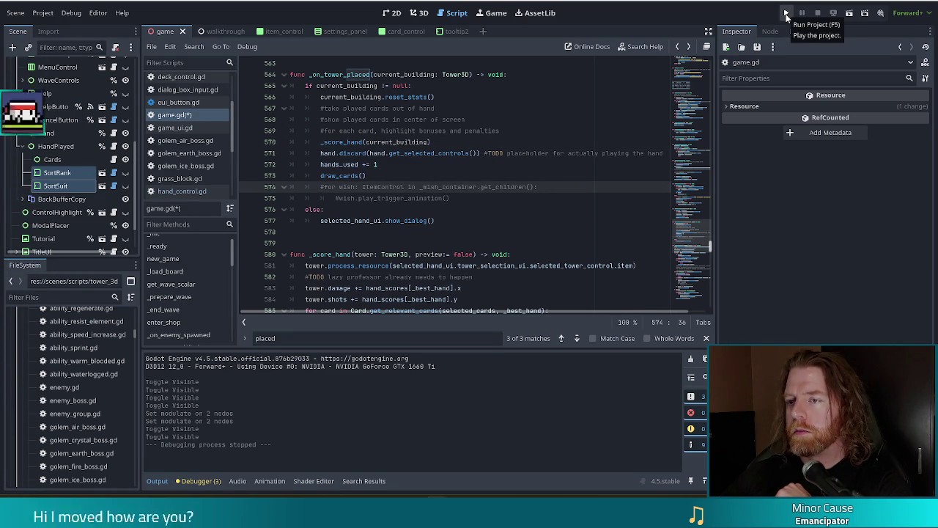
Step: Run the project to test the _score_hand change
click(380, 141)
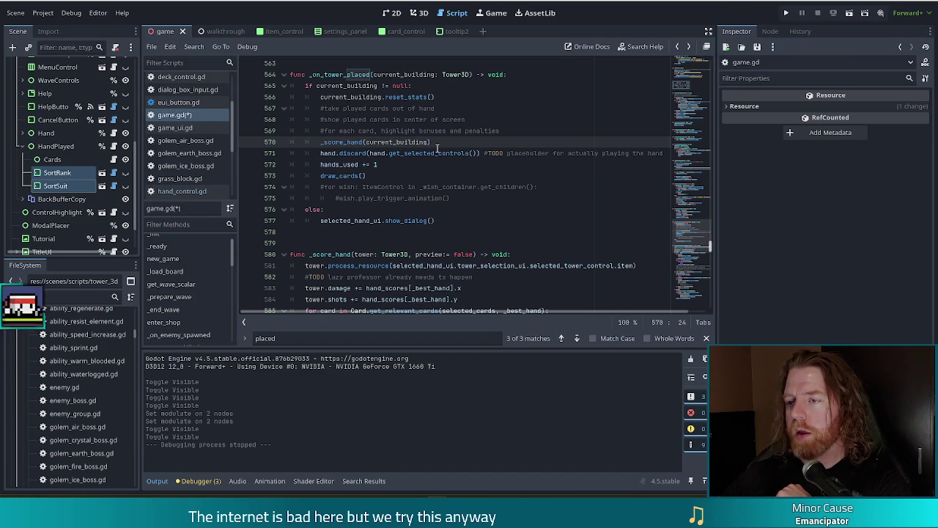
drag(438, 147, 439, 192)
click(438, 143)
click(786, 13)
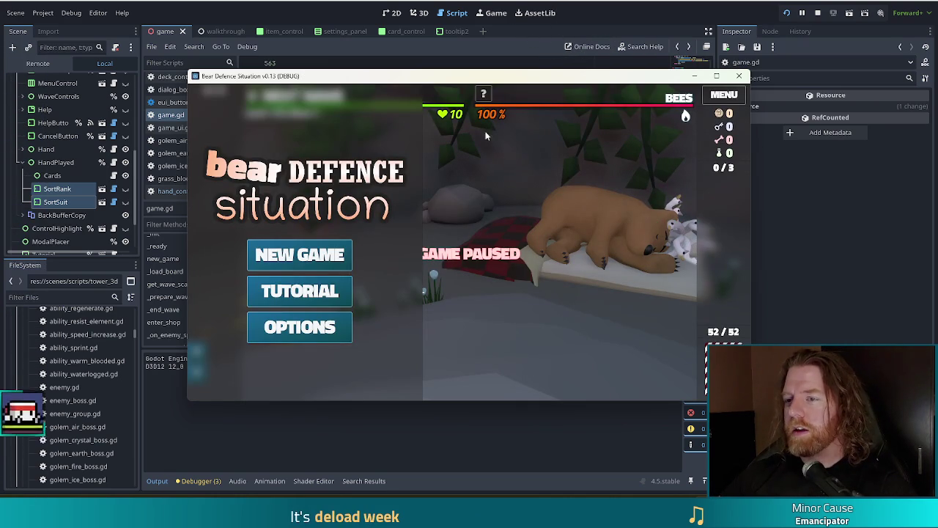
Step: Save and relaunch the game with F5, then start a new game
scroll(110, 146, up, 5)
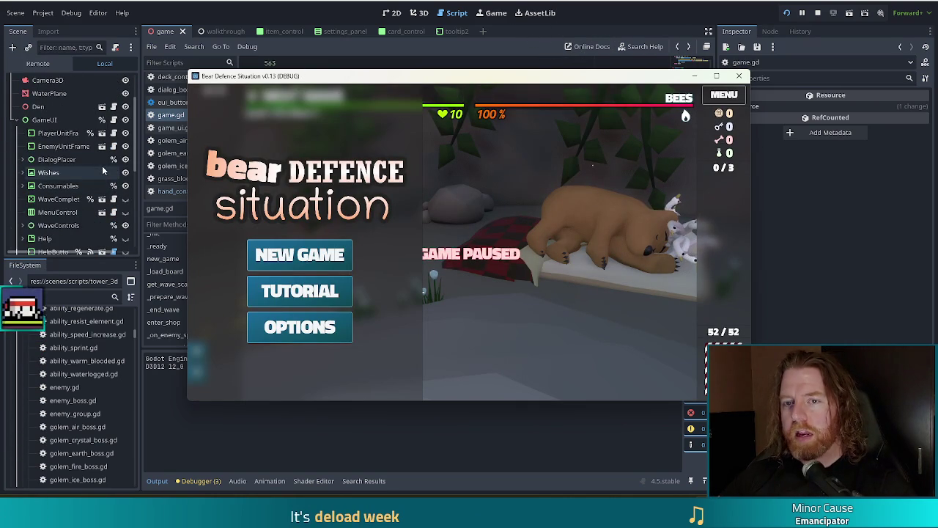
click(125, 123)
key(F5)
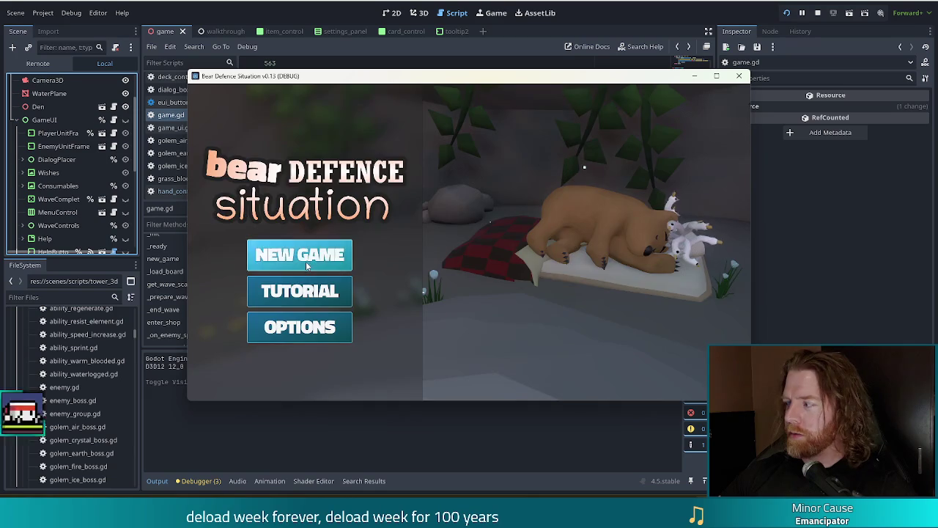
click(306, 261)
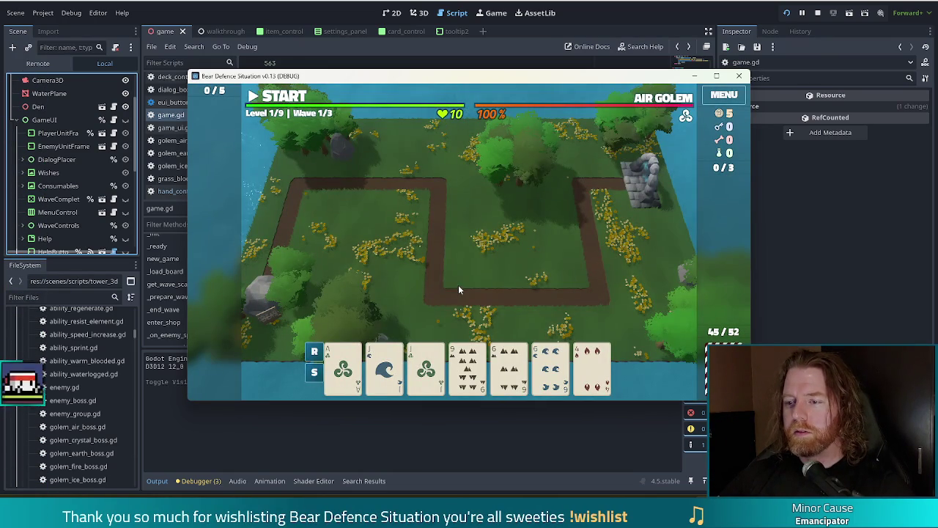
Step: Play the Jack of Water with a second card and place a Ballista tower on the map
click(427, 363)
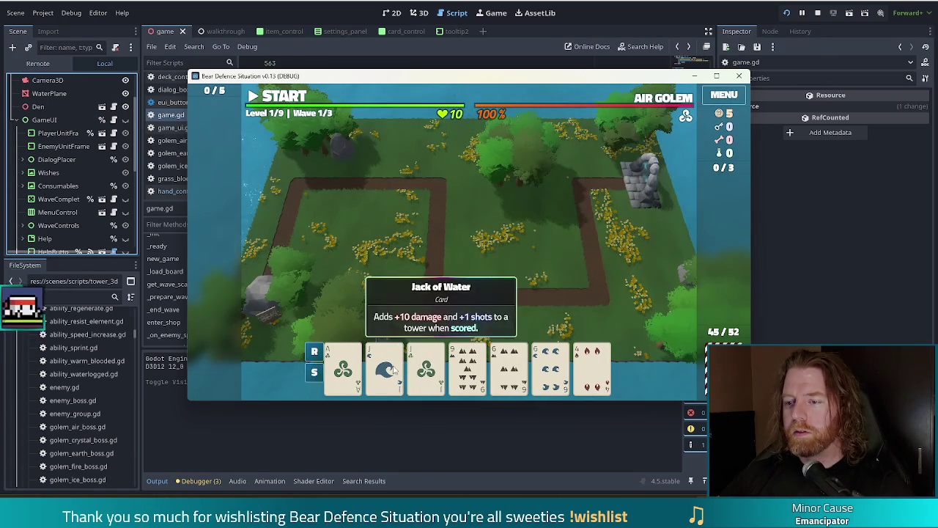
click(385, 363)
click(424, 308)
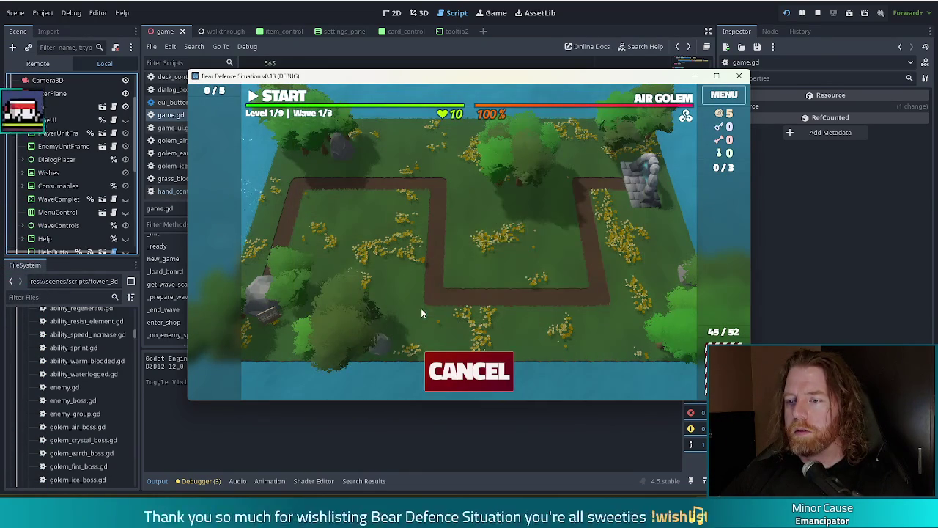
click(546, 251)
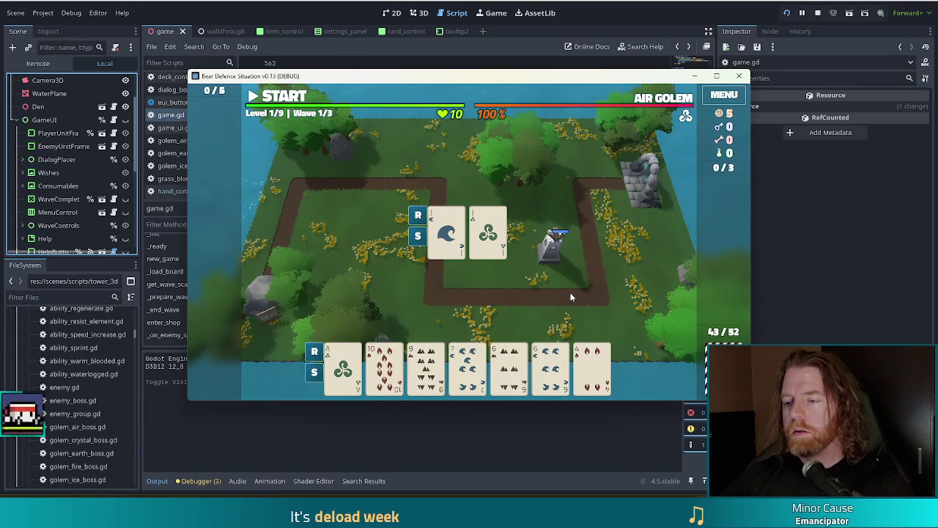
Step: Play the 6 of Earth and 6 of Water for a second tower, then stop the game
click(510, 366)
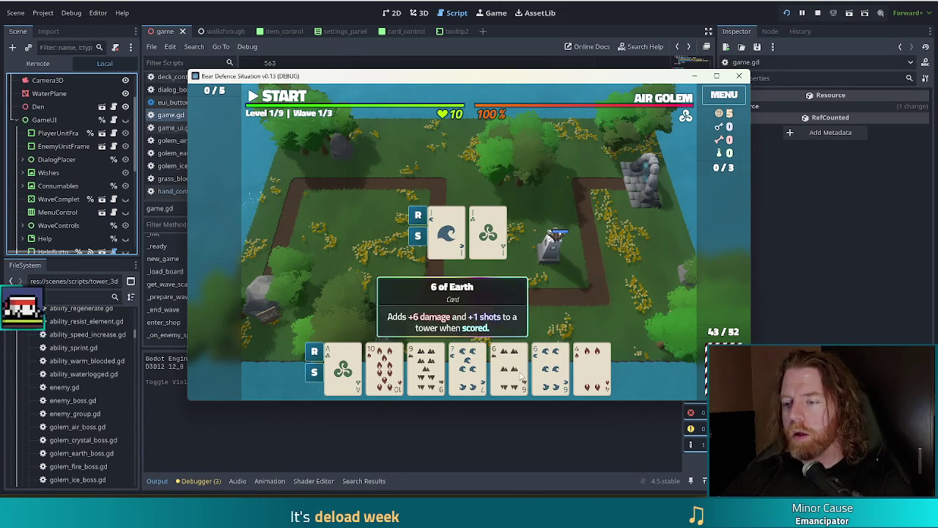
click(549, 366)
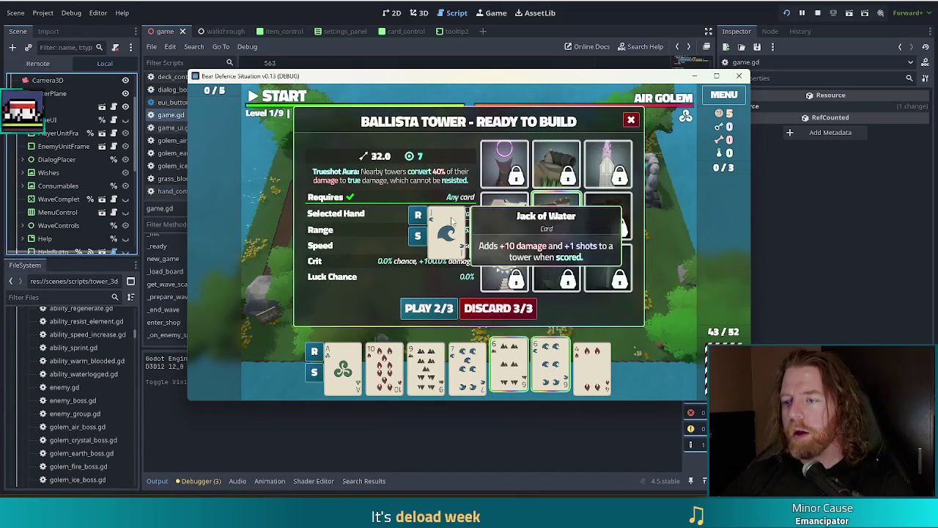
click(429, 309)
click(390, 218)
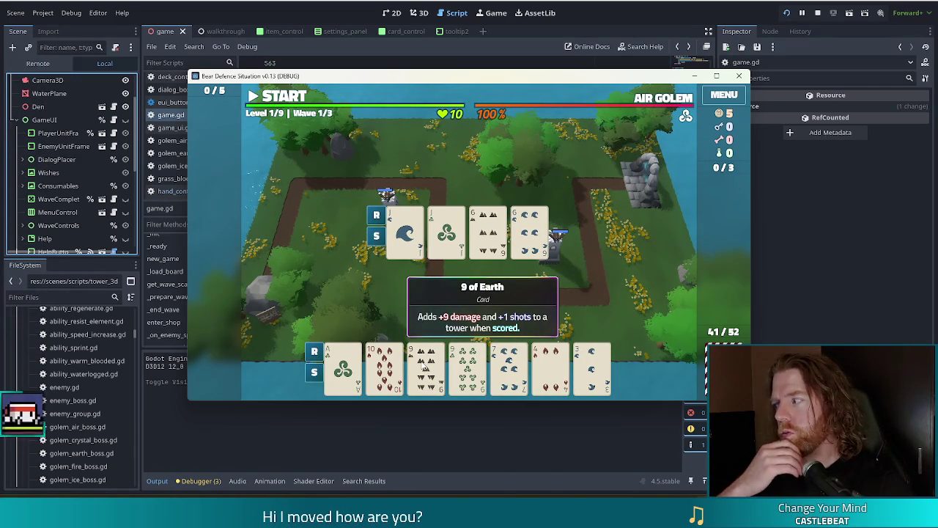
click(818, 12)
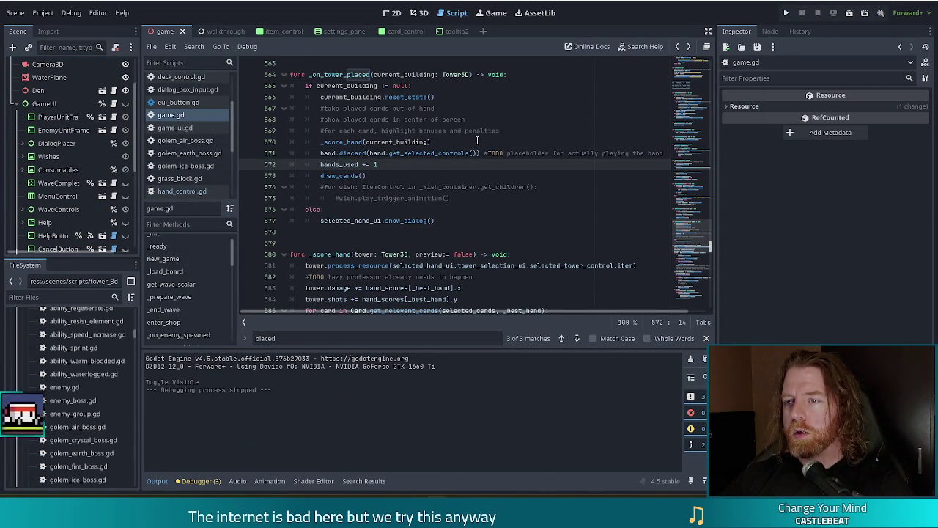
click(452, 142)
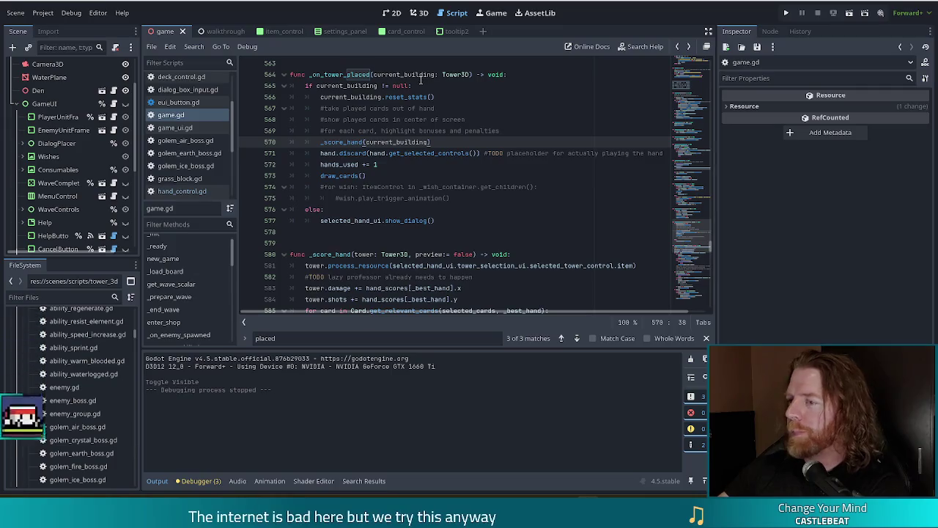
Step: Prefix the _score_hand call in _on_tower_placed with await
click(442, 166)
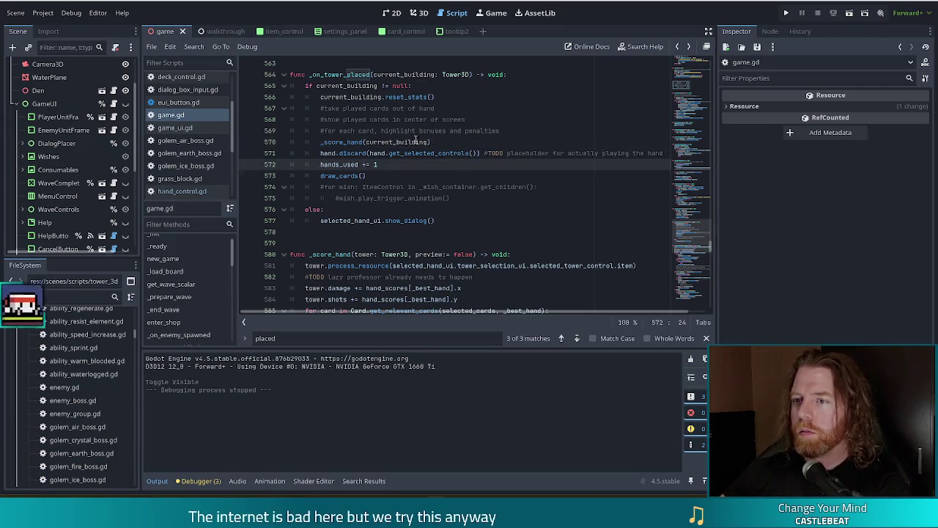
click(458, 141)
click(320, 141)
text(await t)
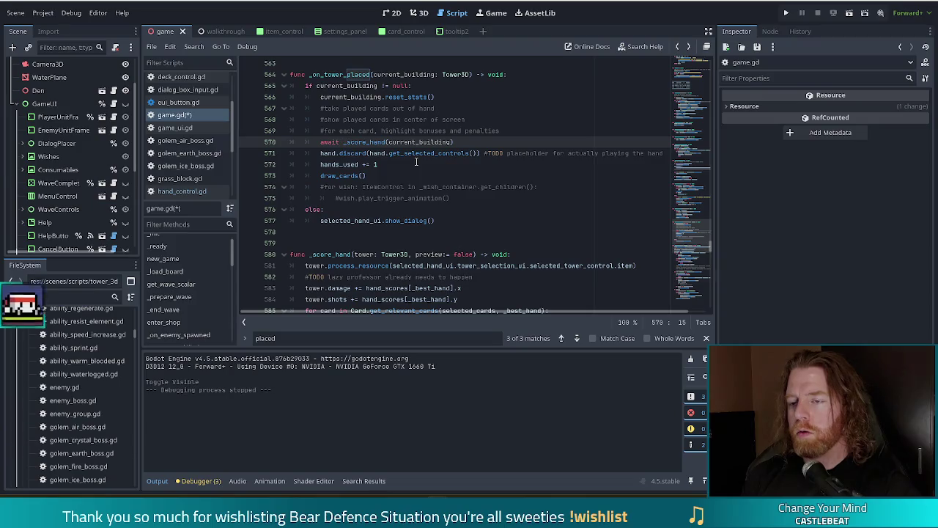
Step: Save the script, run the project, and start a new game
key(ctrl+s)
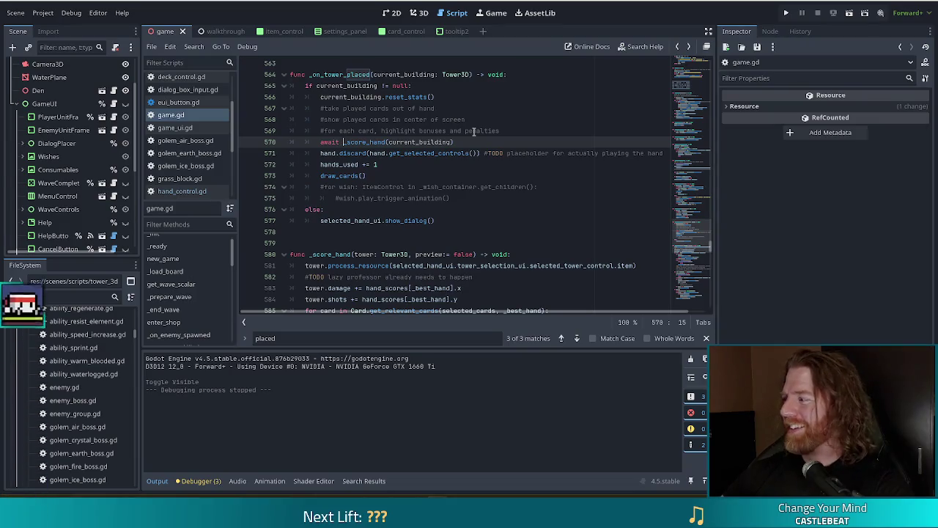
click(786, 12)
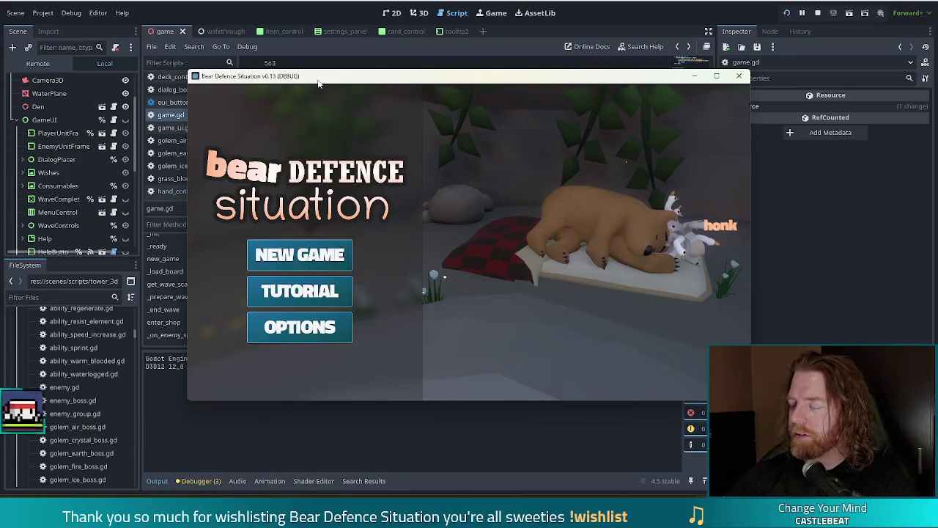
click(320, 253)
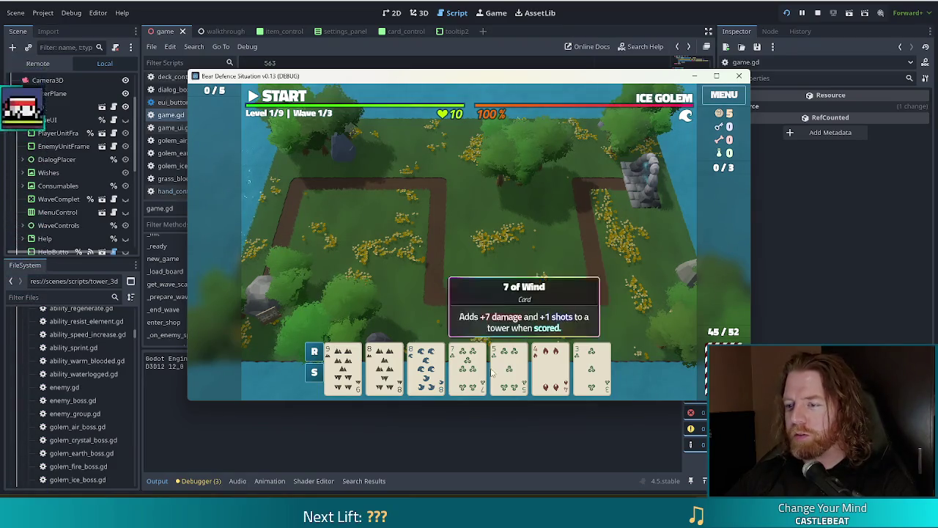
Step: Discard once, then play a pair of nines and place a ballista tower beside the path
click(468, 364)
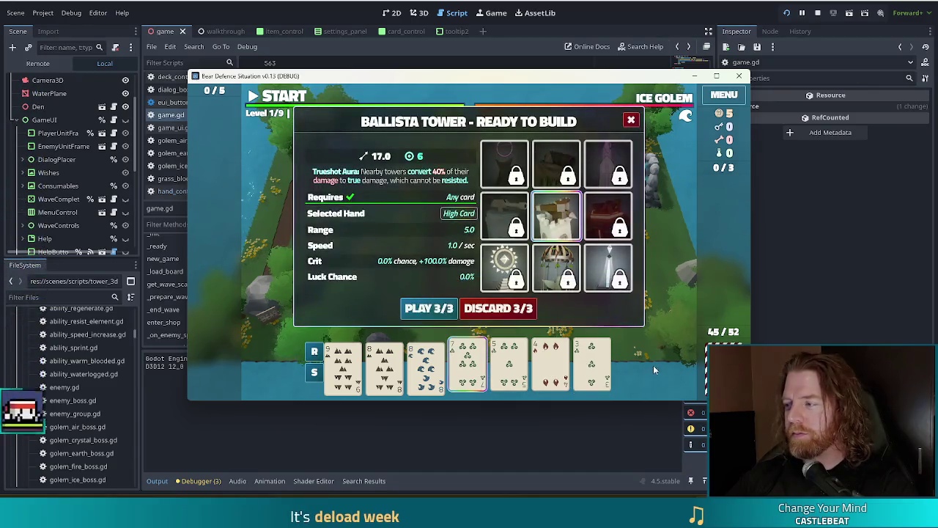
click(500, 307)
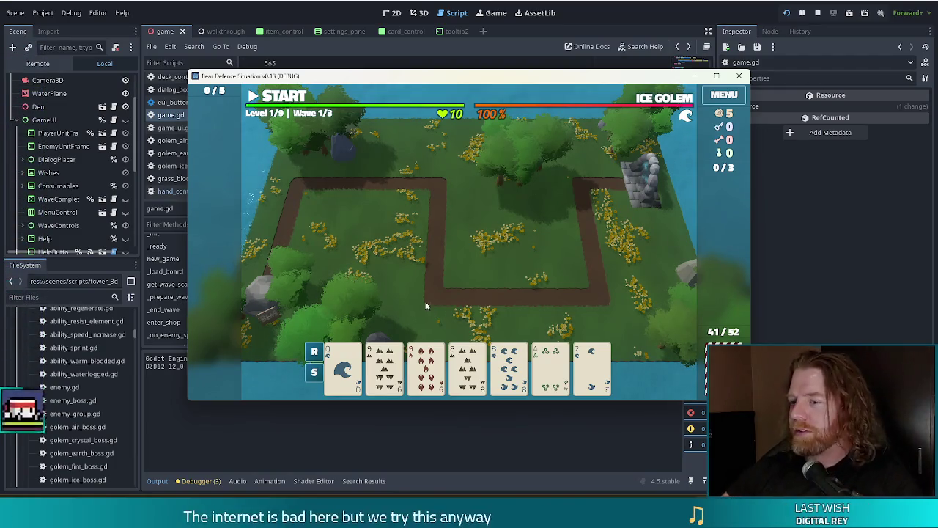
click(397, 395)
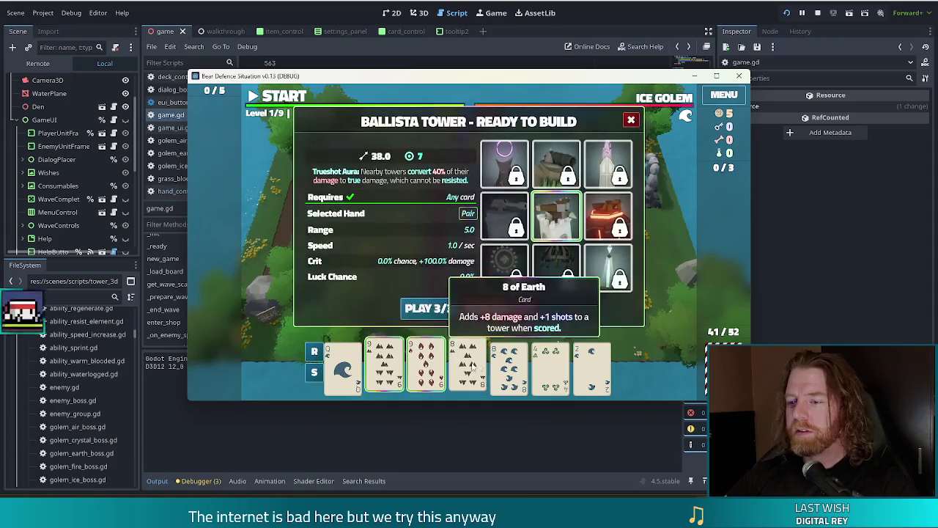
click(431, 311)
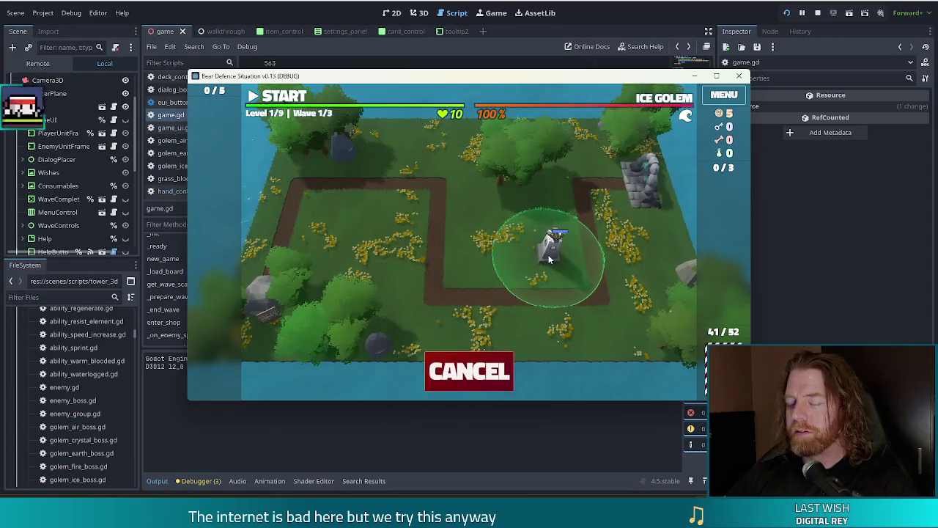
click(548, 254)
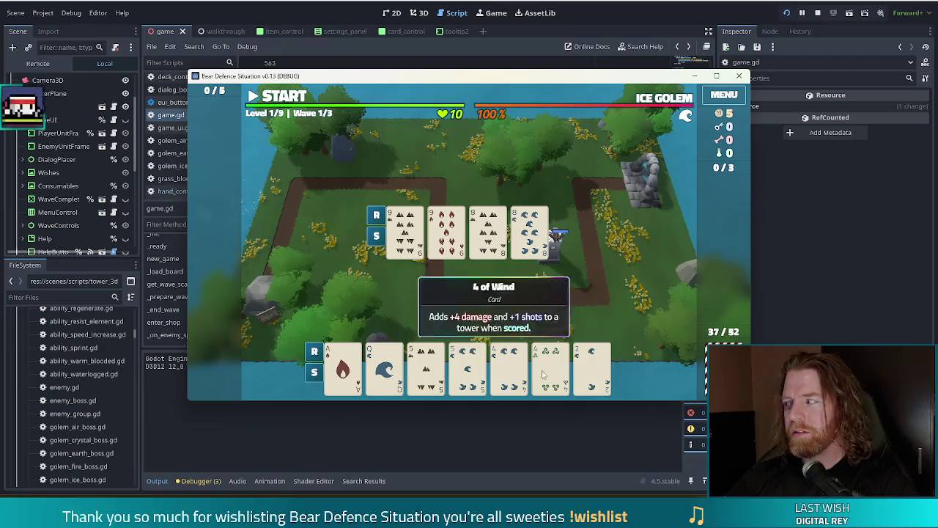
Step: Check the played cards on the board against the scoring code in the script
mouse_move(527, 370)
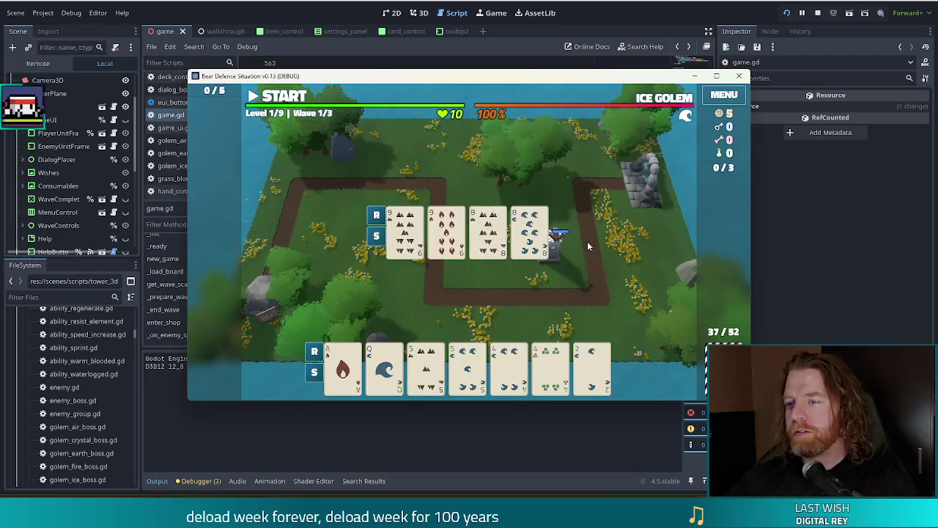
mouse_move(523, 230)
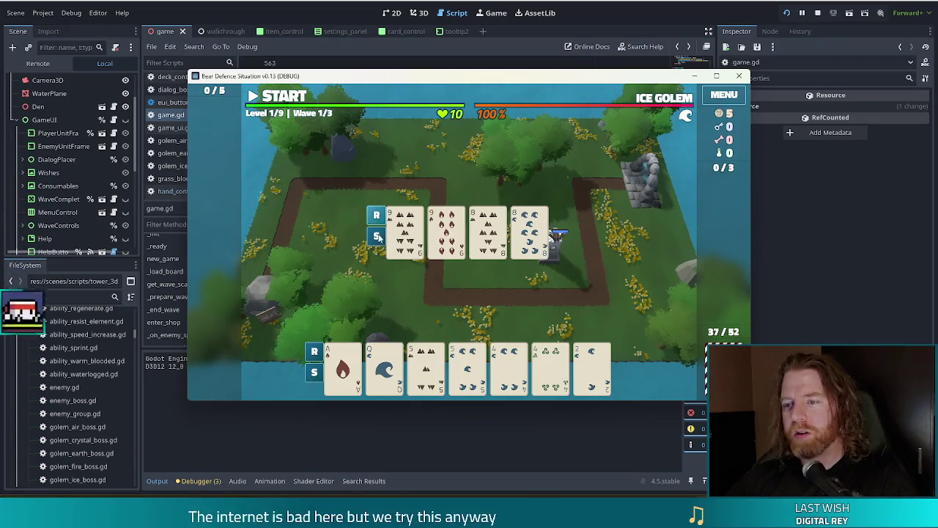
click(130, 110)
scroll(130, 110, up, 3)
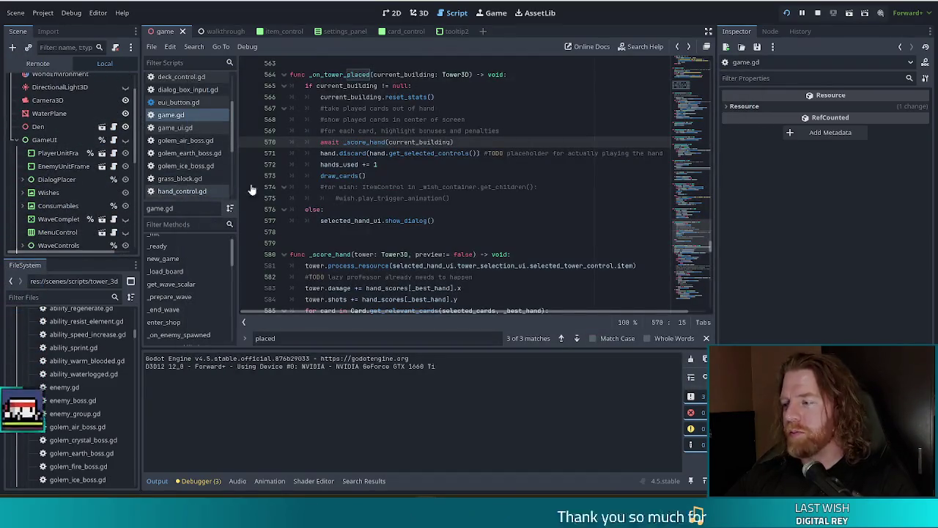
key(alt+Tab)
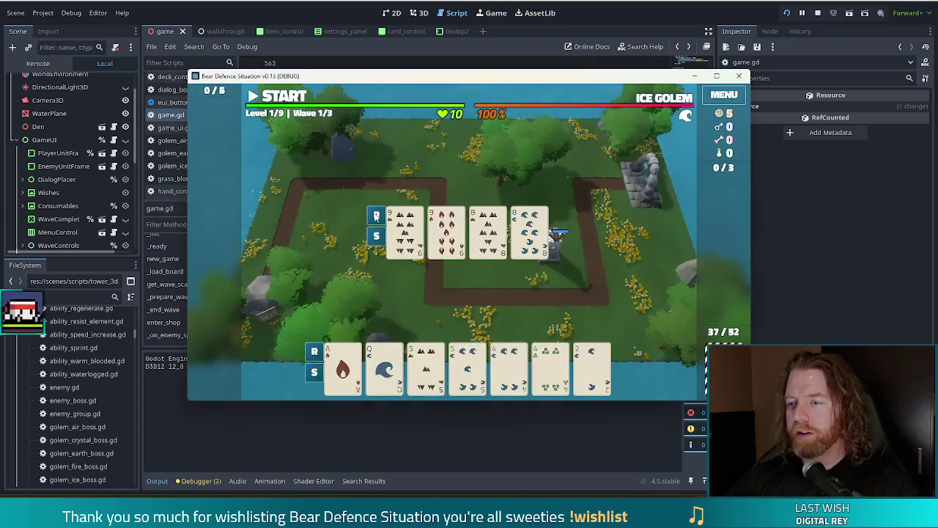
Step: Select another card, then close the build panel without building
click(425, 245)
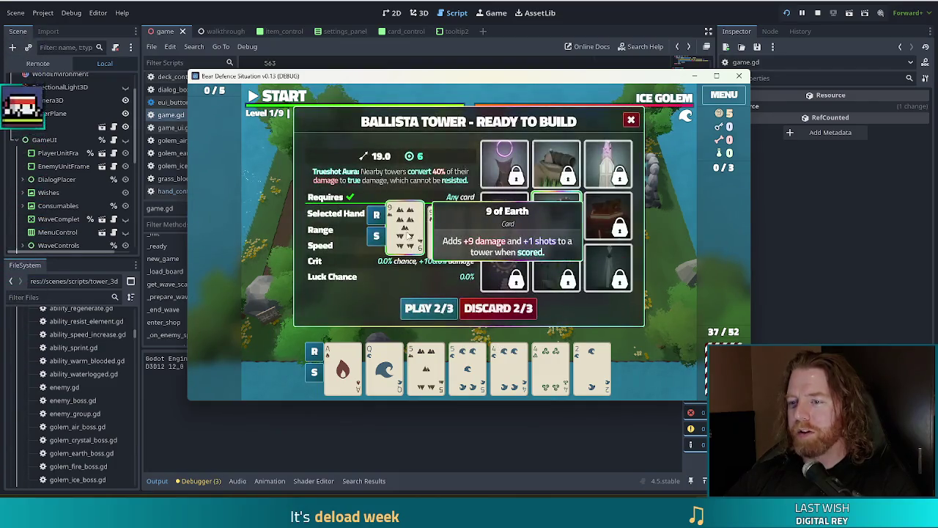
click(408, 298)
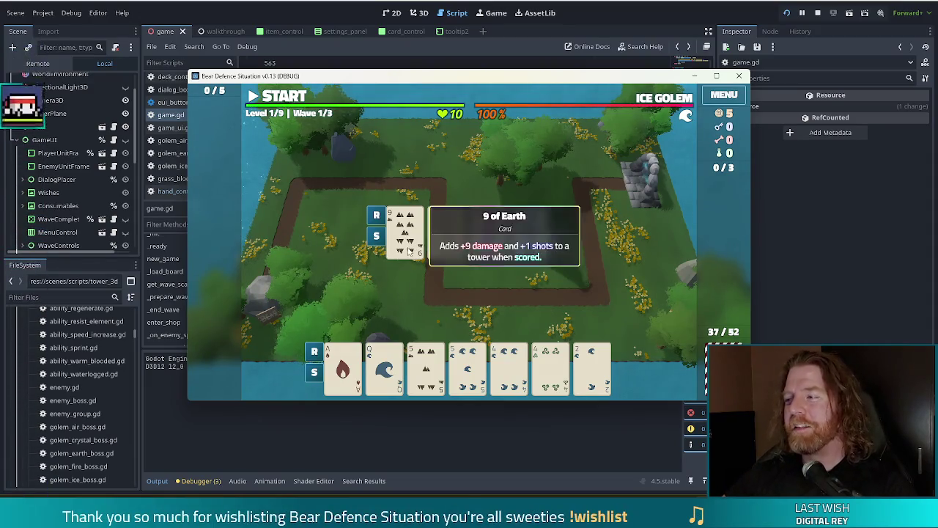
mouse_move(450, 248)
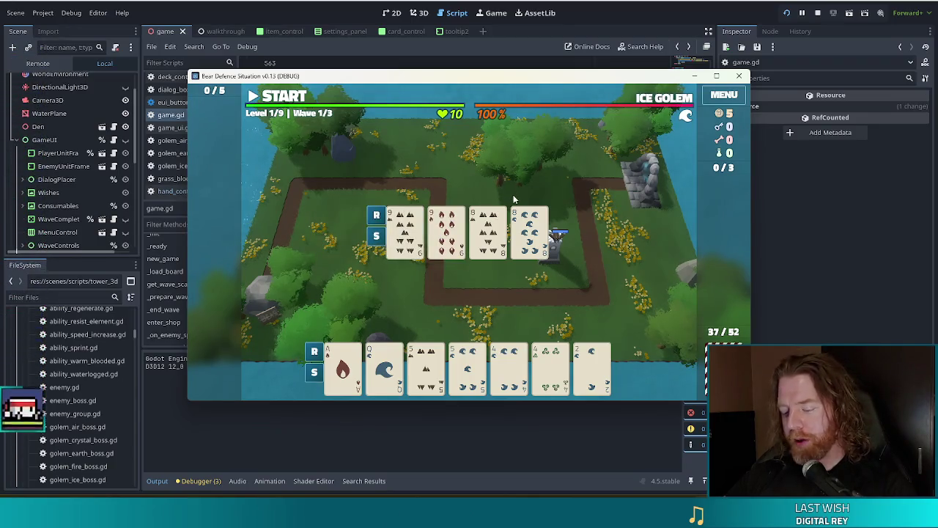
mouse_move(501, 212)
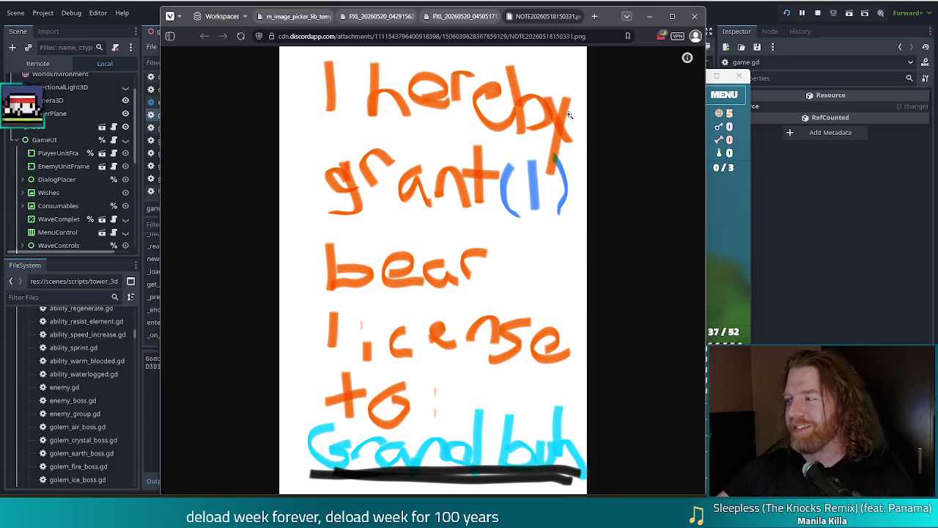
click(650, 16)
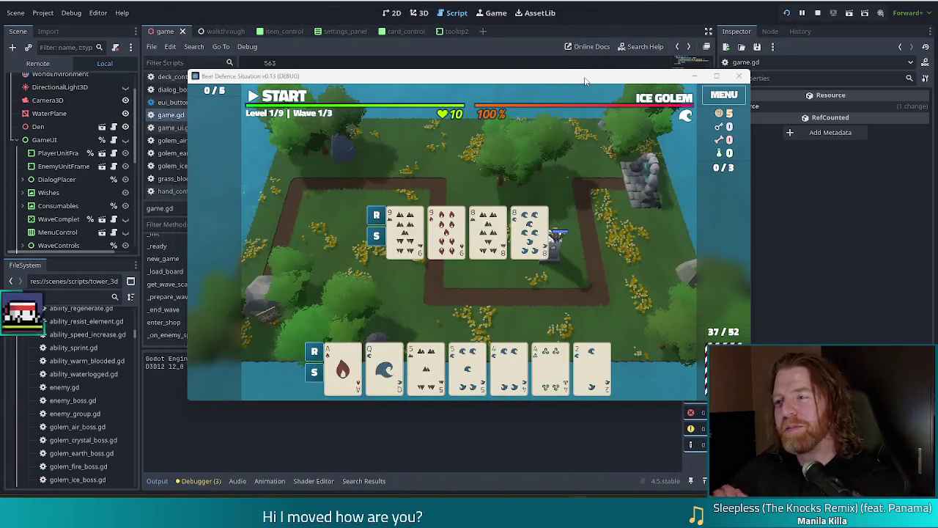
drag(574, 76, 544, 69)
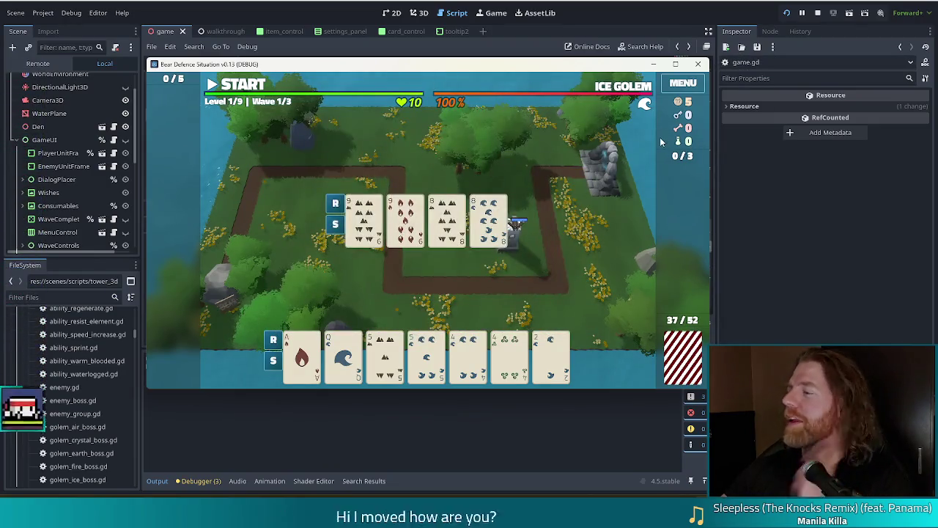
Step: Drag the game window by its title bar up and left over the editor
mouse_move(645, 107)
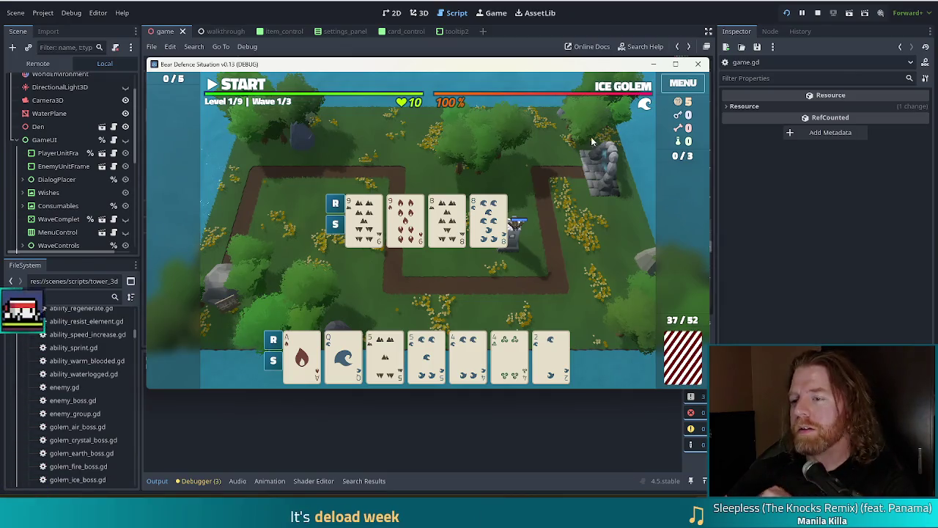
mouse_move(511, 337)
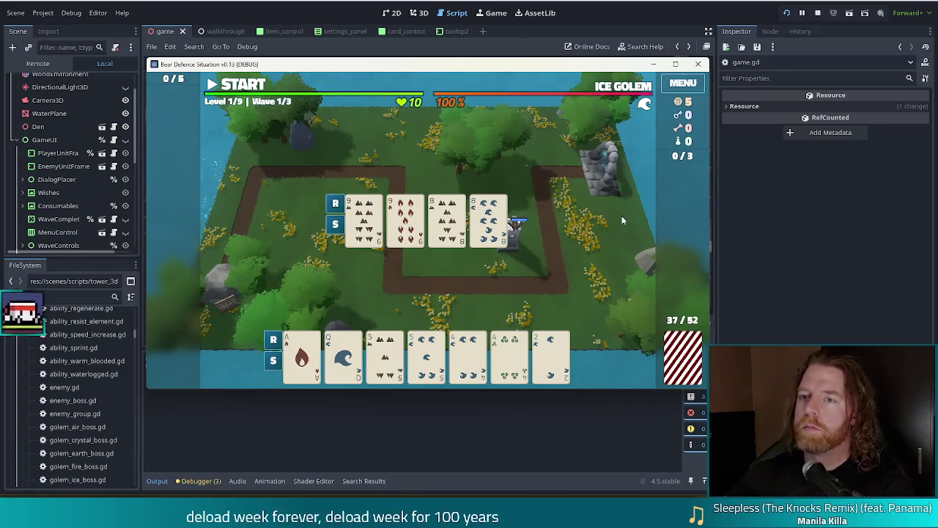
Step: Stop the game, relaunch it with F5, and start a new game
click(818, 12)
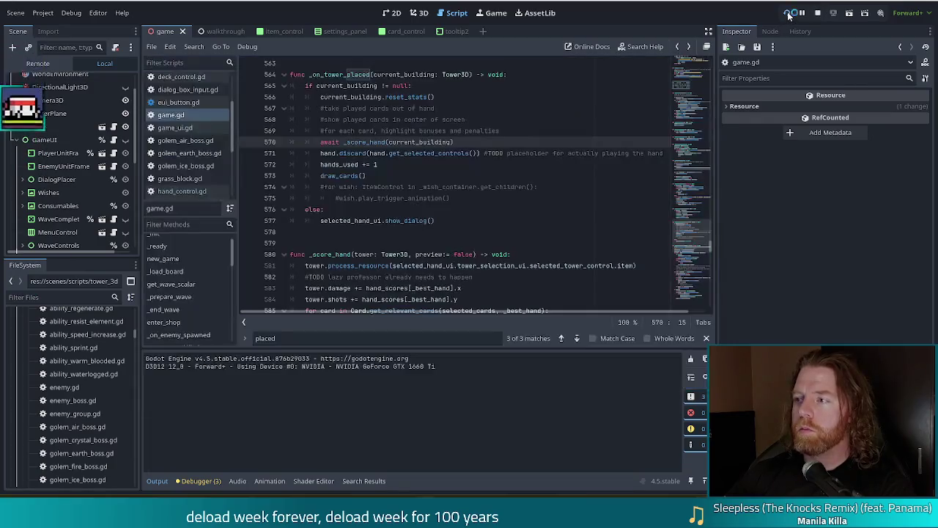
key(F5)
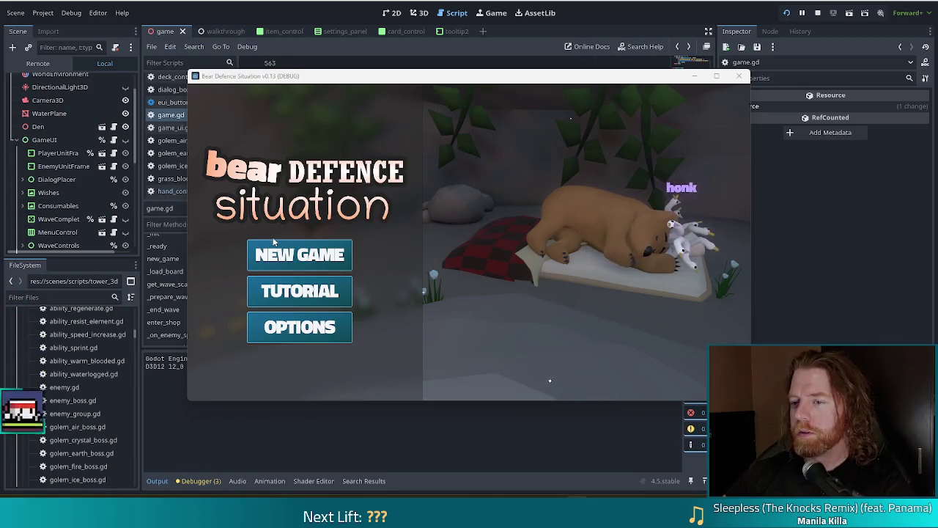
click(286, 254)
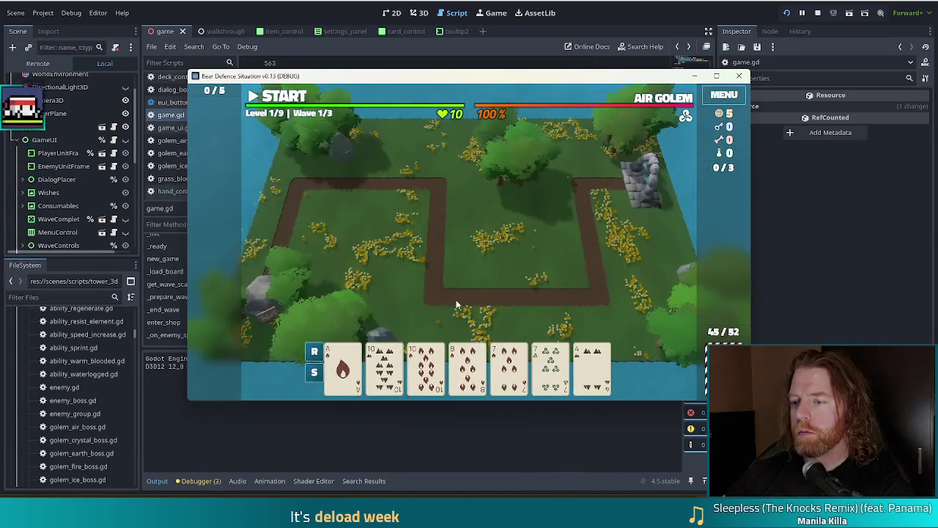
Step: Play the pair of 10s and place the ballista tower right of the path
click(384, 366)
click(426, 367)
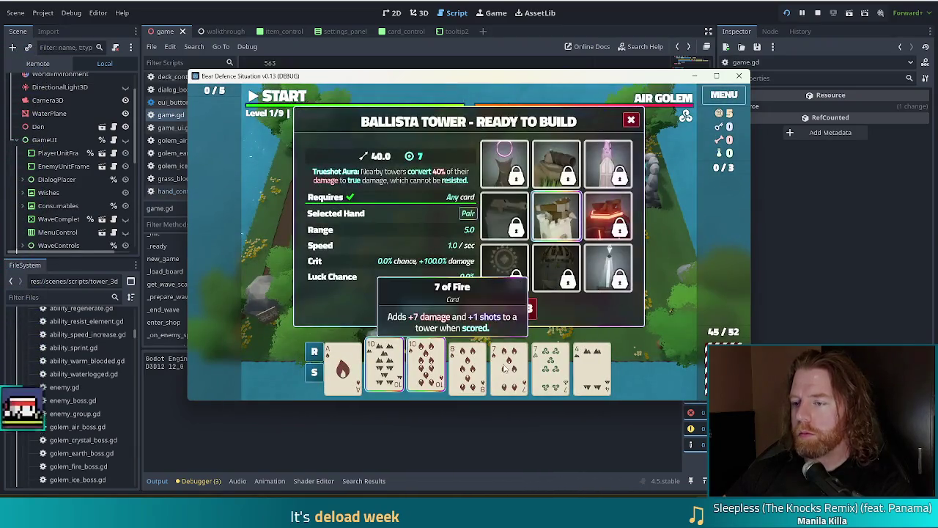
click(429, 308)
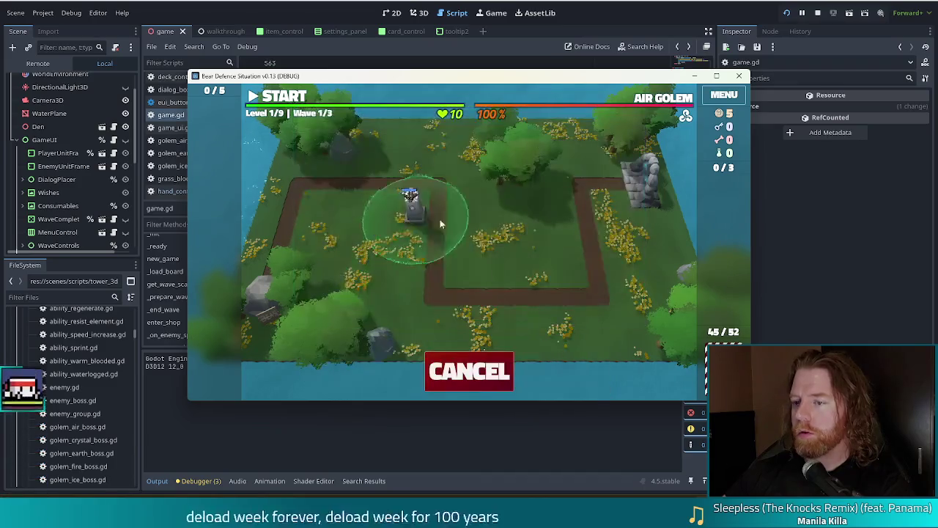
click(548, 254)
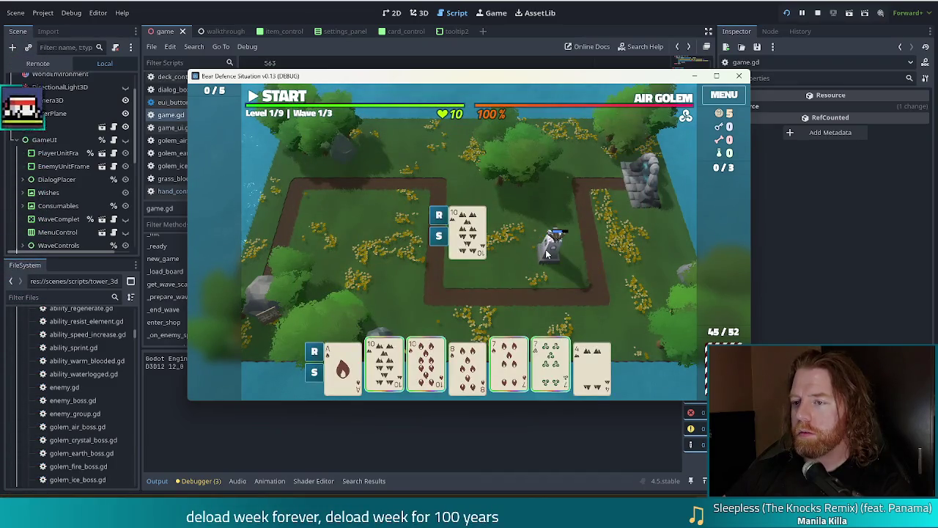
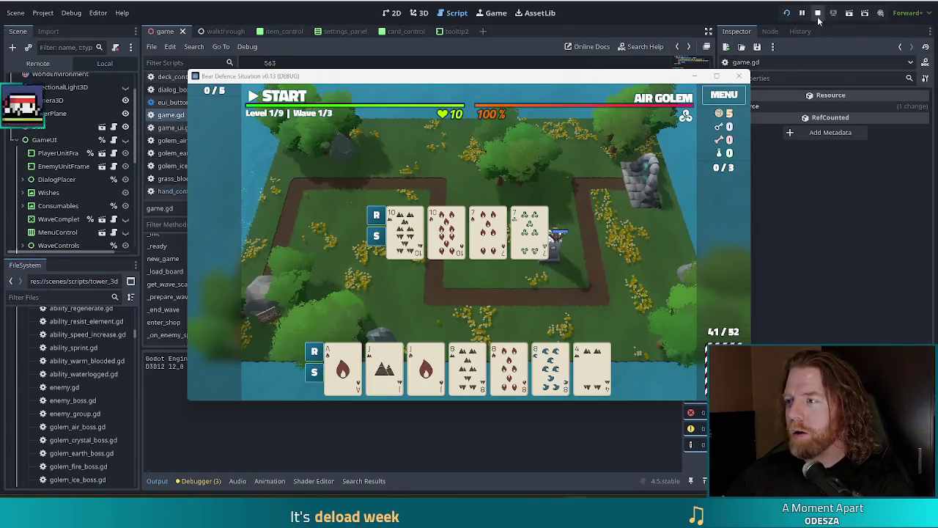
Step: Stop the running game and open baby_bear.tscn by filtering the FileSystem for 'baby'
click(818, 12)
click(53, 296)
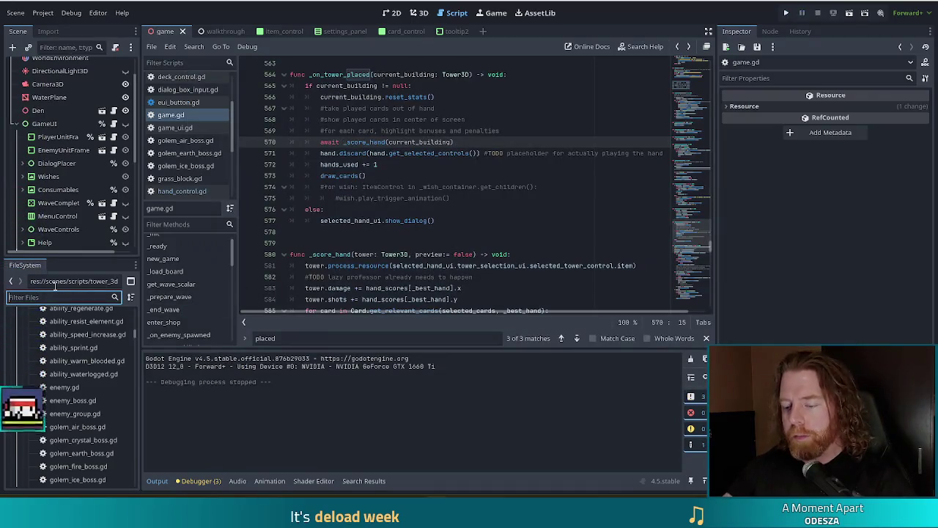
text(baby)
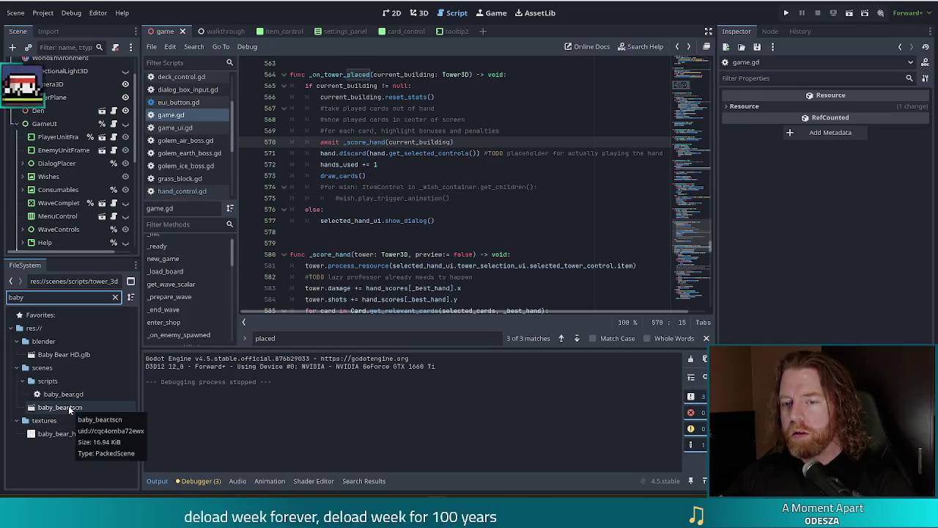
double_click(68, 405)
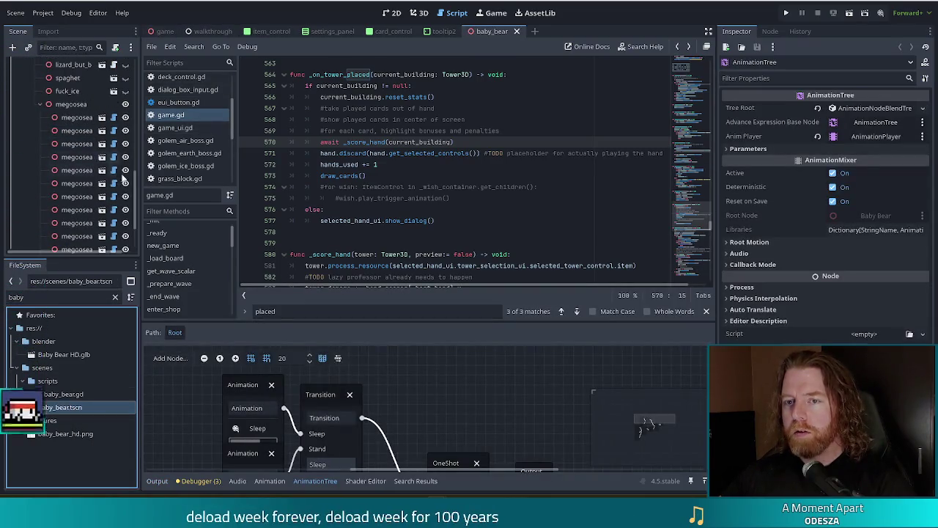
Step: Select the Baby Bear root node and switch to the 3D view
scroll(129, 183, up, 10)
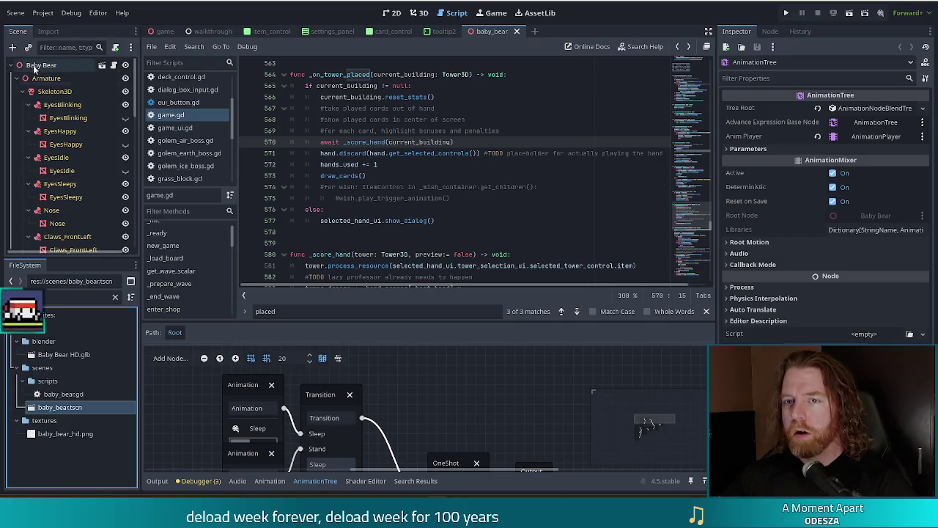
click(42, 65)
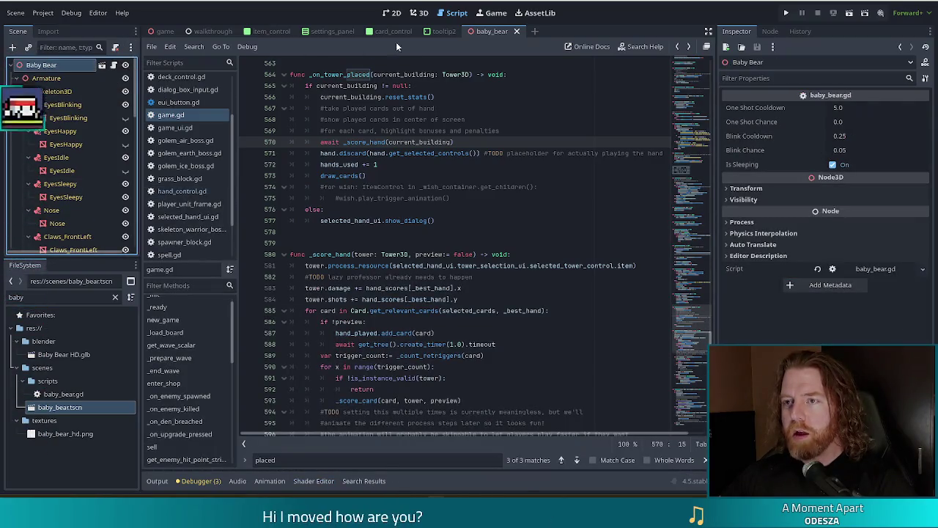
click(419, 12)
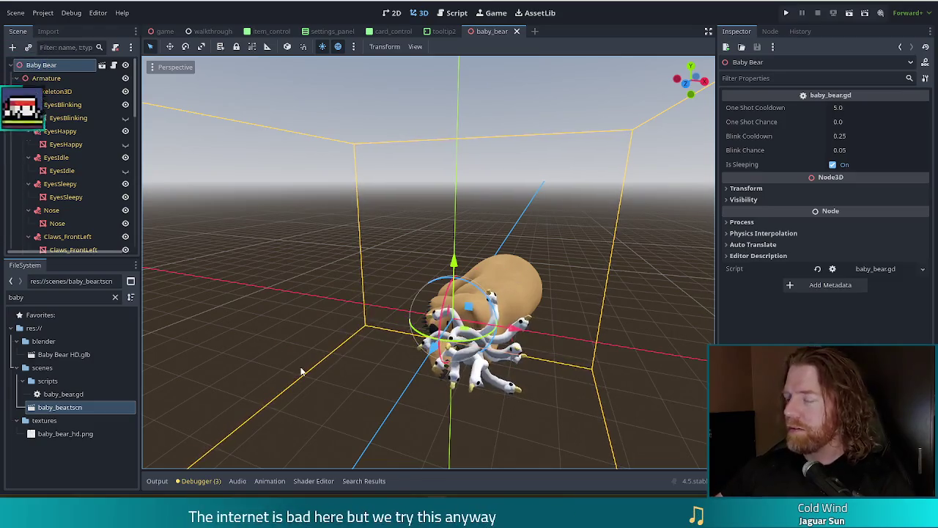
Step: Orbit the viewport camera around the baby bear model, then deselect it
mouse_move(376, 374)
mouse_down()
mouse_move(400, 361)
mouse_move(445, 374)
mouse_move(440, 396)
mouse_up()
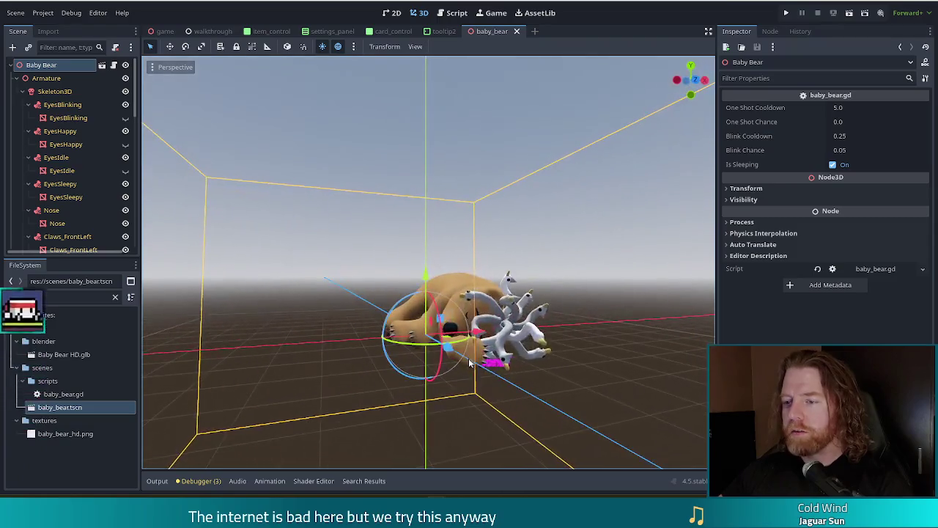
click(485, 184)
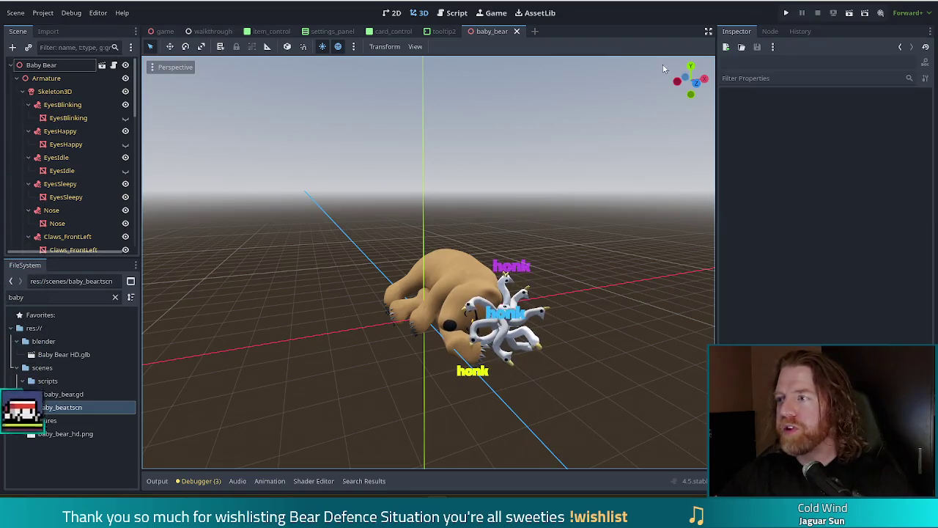
Step: Leave Godot for Notepad++, then bring the Godot Project Manager window forward from the taskbar
key(alt+Tab)
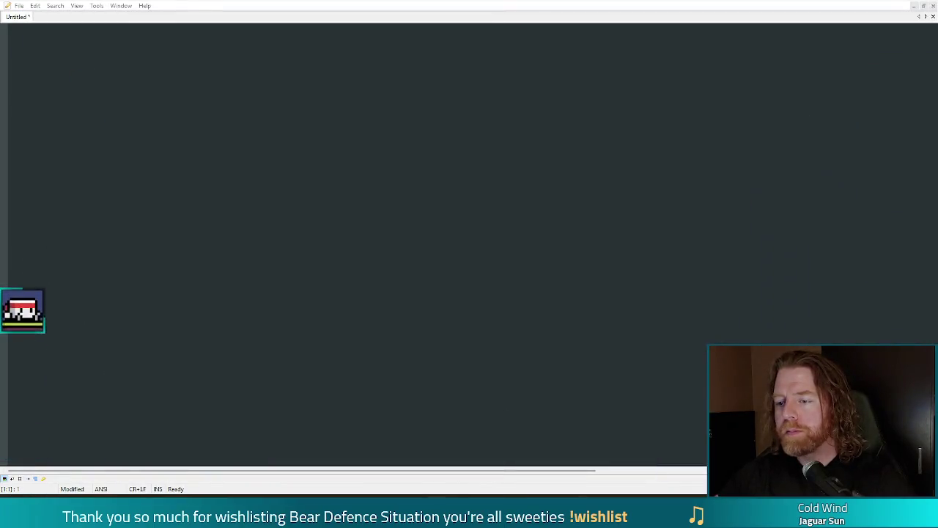
right_click(437, 517)
click(418, 450)
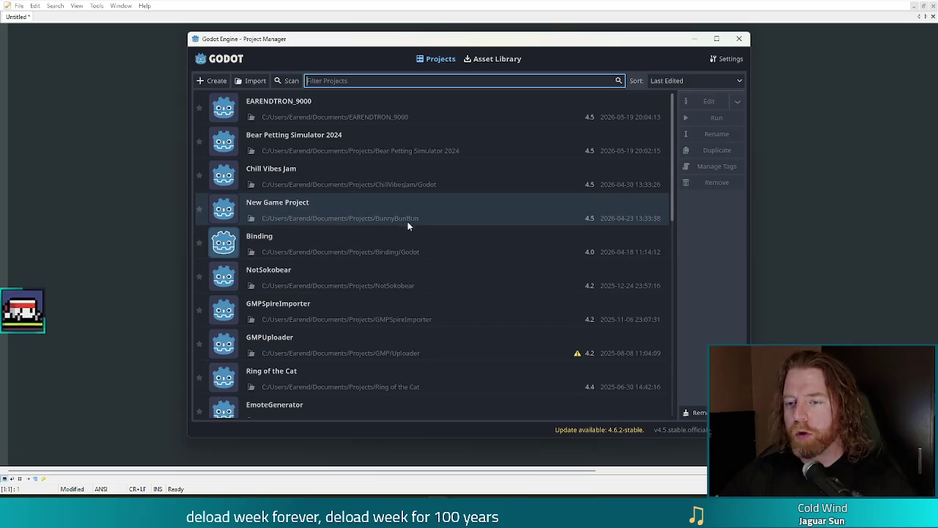
double_click(351, 274)
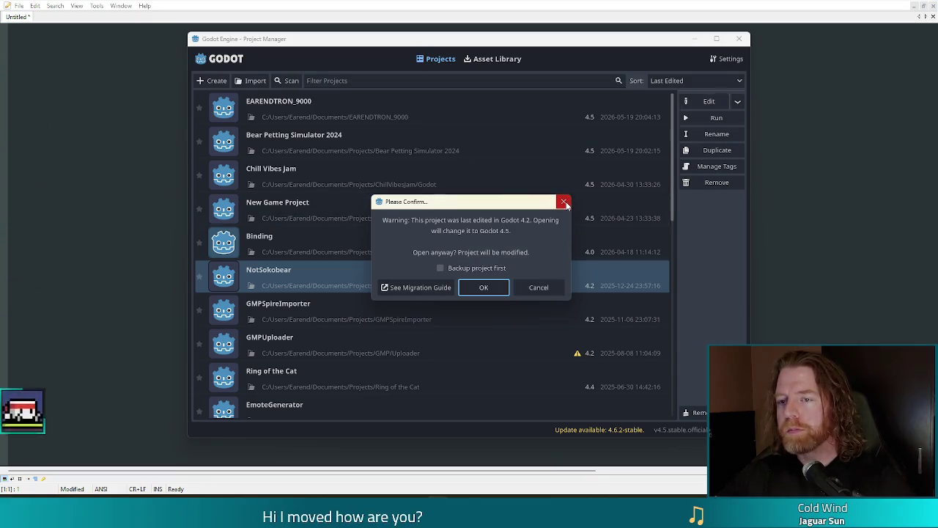
click(565, 203)
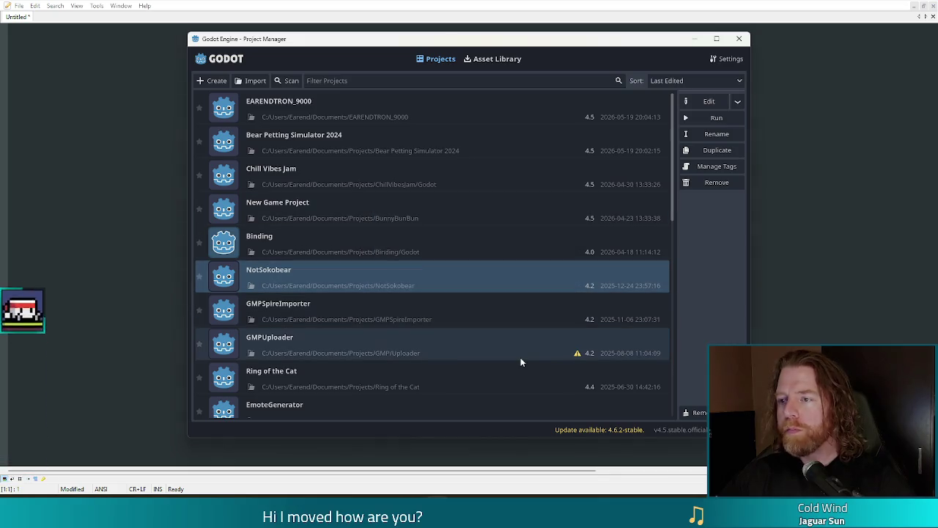